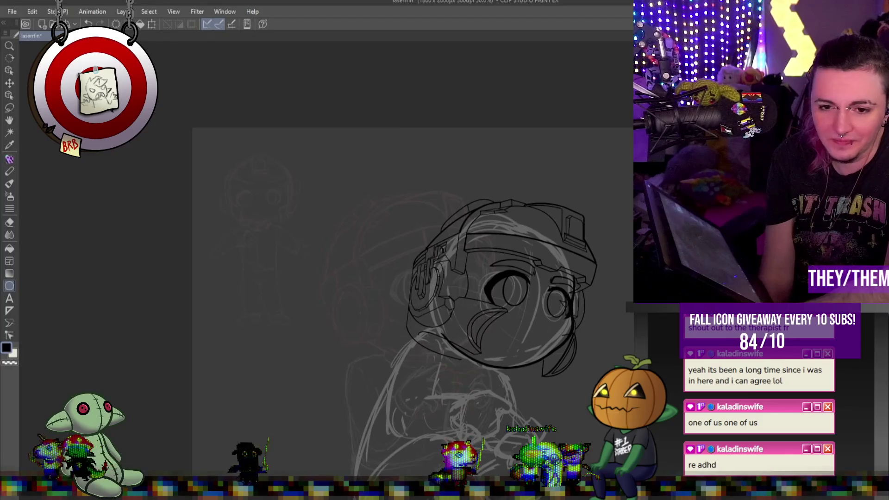
- Switch from the Ellipse tool to the Pen and ink a darker chin line under the face
scroll(475, 341, "down", 1)
scroll(564, 319, "up", 2)
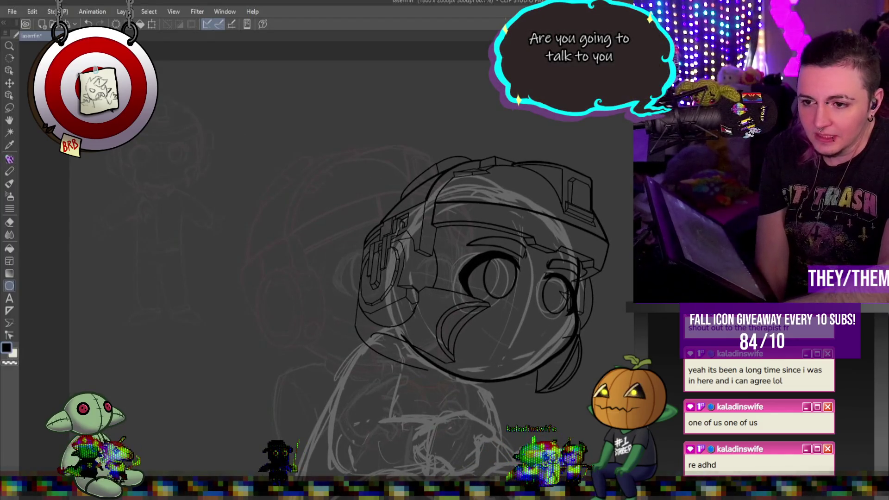
scroll(550, 363, "up", 1)
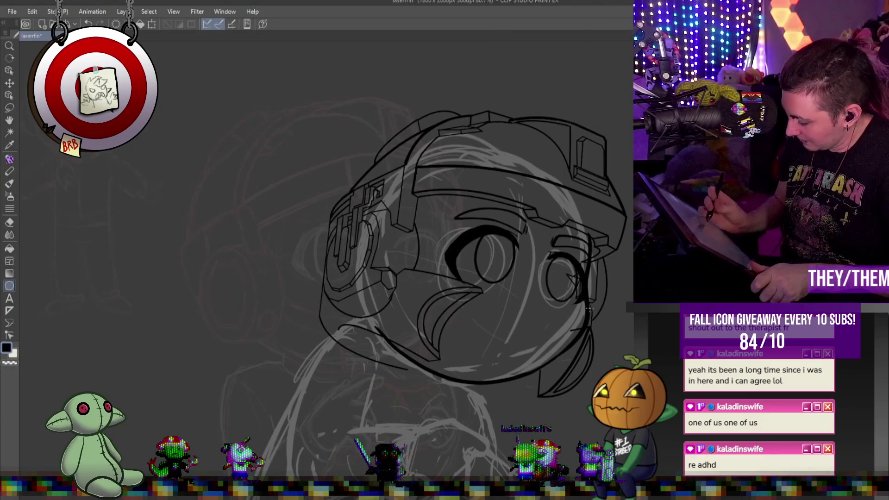
left_click(9, 160)
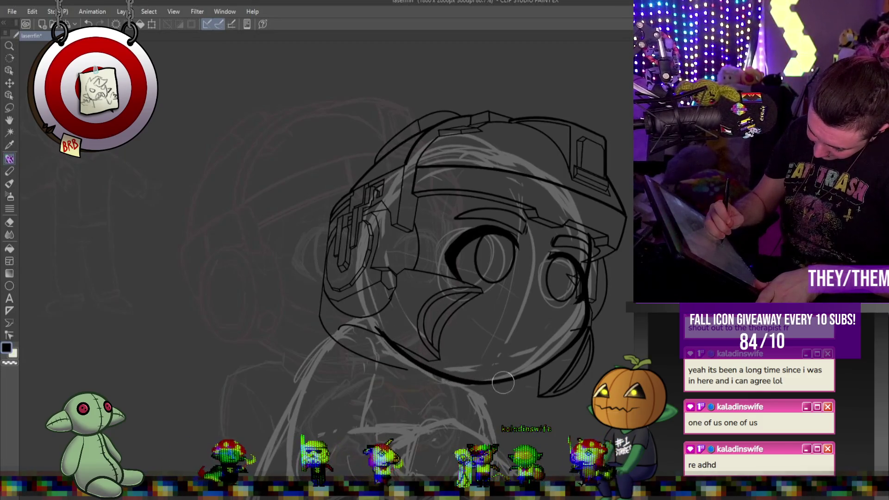
left_click_drag(438, 369, 508, 380)
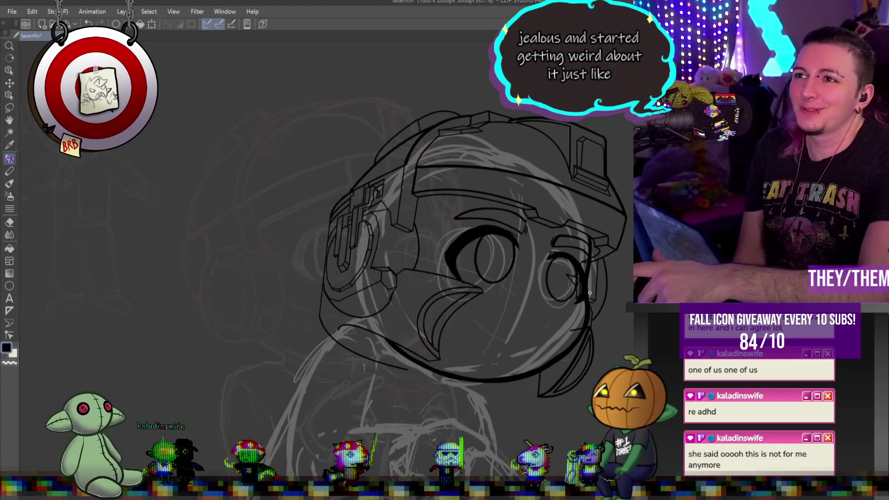
- Ink the sweeping shoulder-and-body curve below the helmet and a short stroke under the chin
scroll(576, 243, "down", 5)
scroll(504, 170, "up", 4)
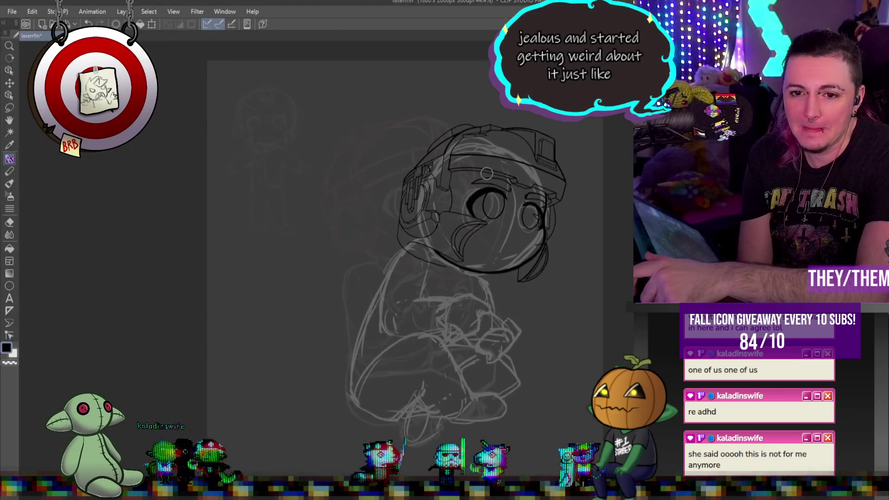
scroll(503, 169, "up", 1)
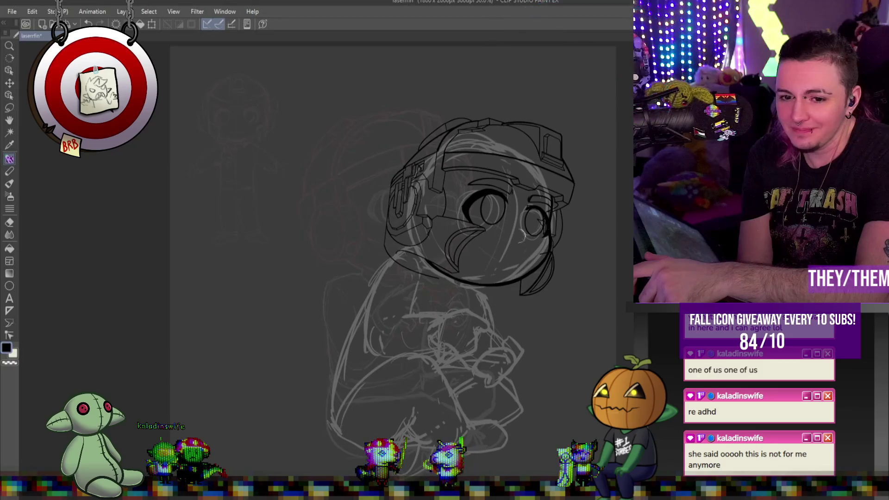
scroll(608, 289, "down", 4)
scroll(607, 289, "up", 5)
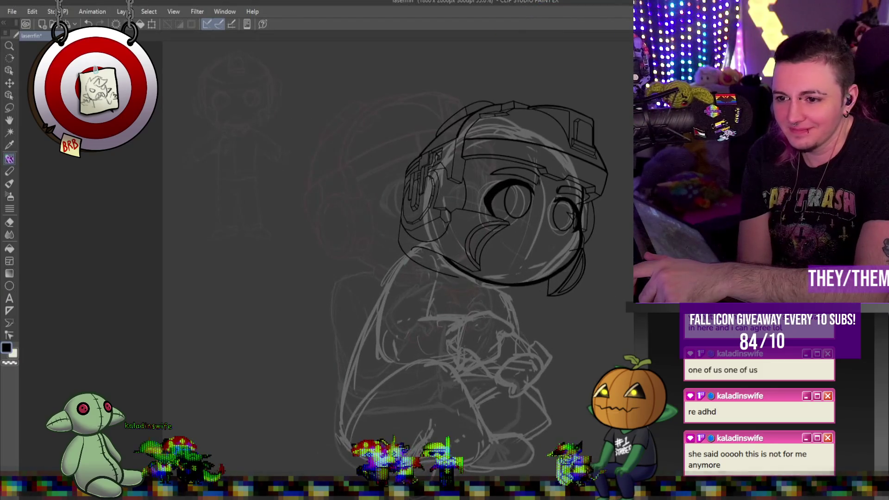
scroll(462, 270, "up", 3)
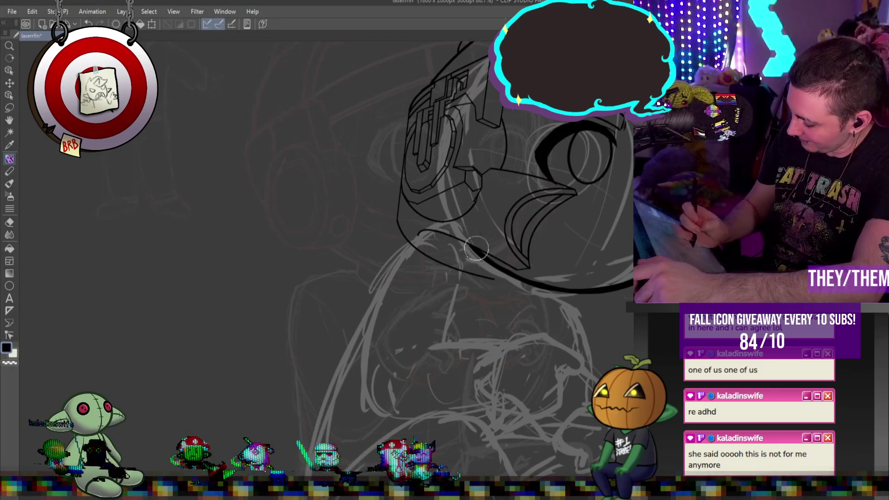
mouse_move(451, 231)
left_mouse_down()
mouse_move(417, 234)
mouse_move(380, 297)
mouse_move(364, 394)
left_mouse_up()
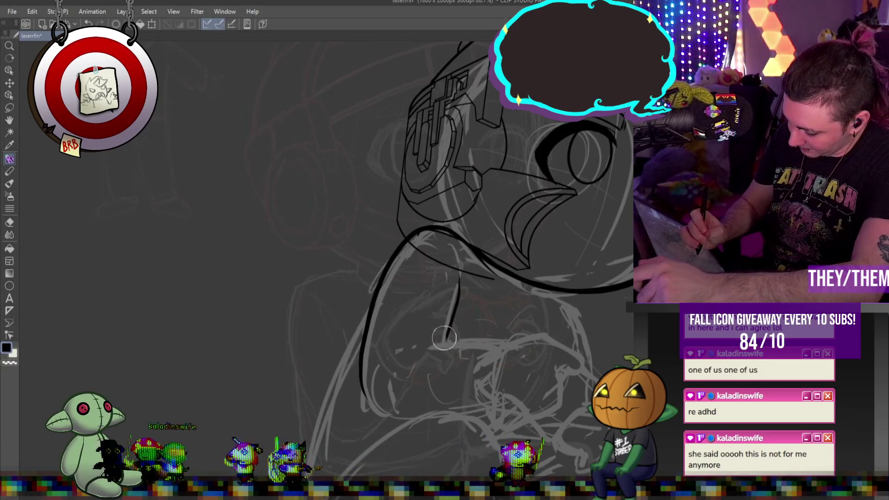
left_click_drag(410, 352, 498, 343)
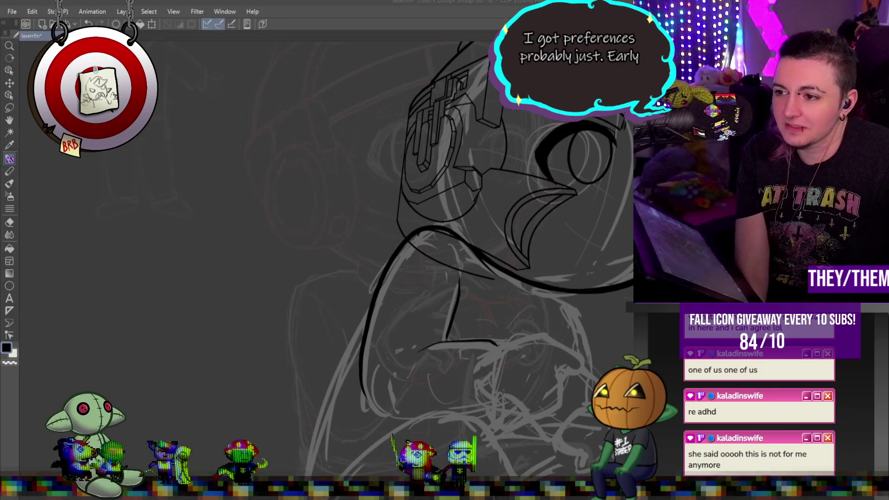
scroll(554, 262, "down", 1)
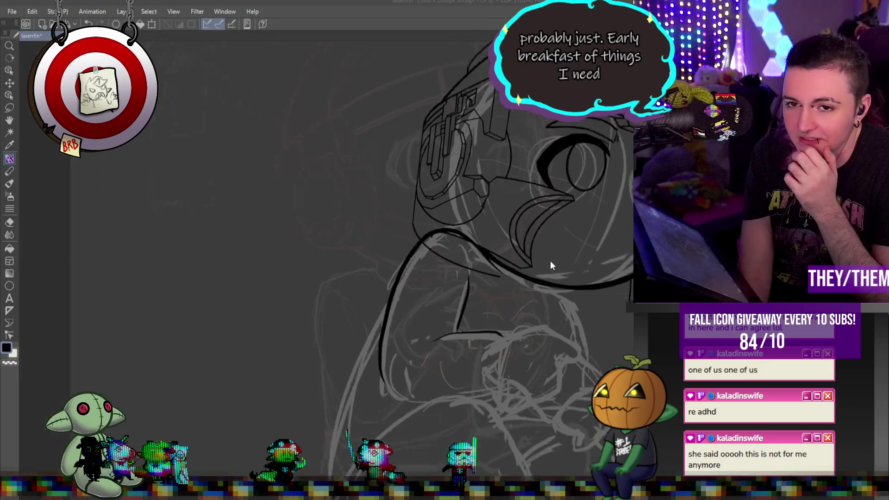
- Ink the bent arm's lower edge, two short strokes under the chin, and the body's right side
scroll(529, 309, "down", 2)
scroll(500, 283, "up", 3)
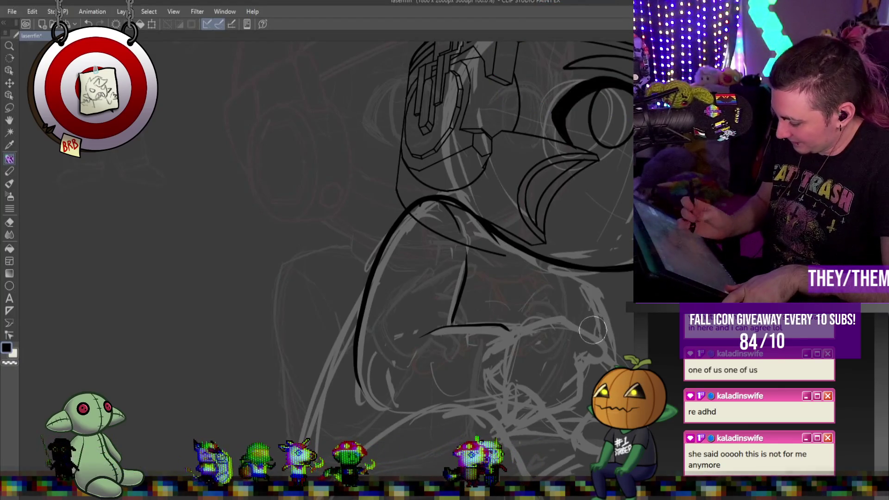
left_click_drag(399, 346, 438, 330)
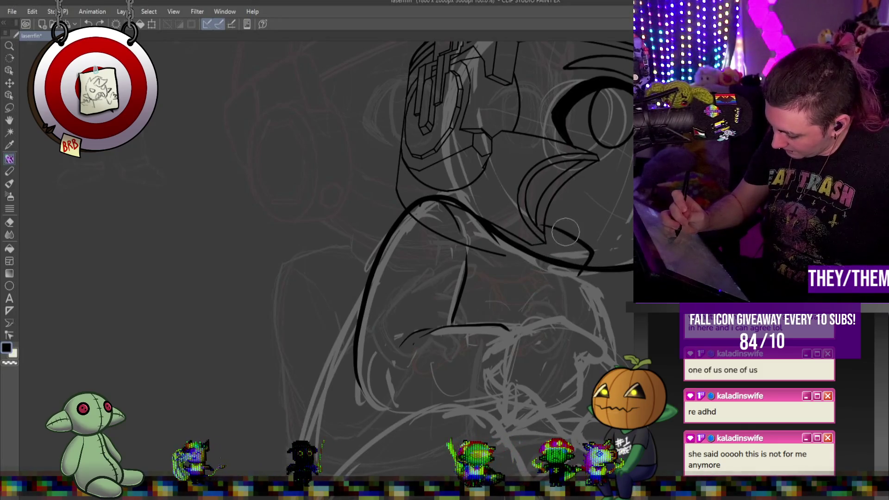
left_click_drag(546, 231, 536, 246)
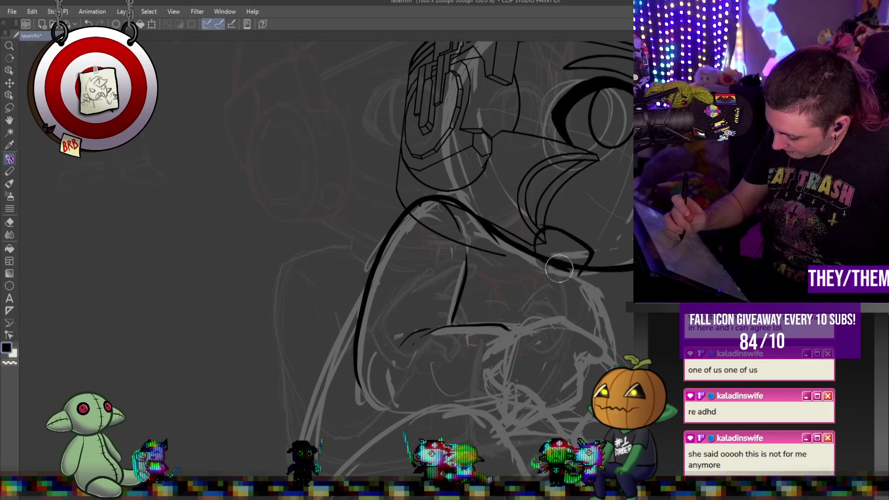
left_click_drag(585, 302, 590, 326)
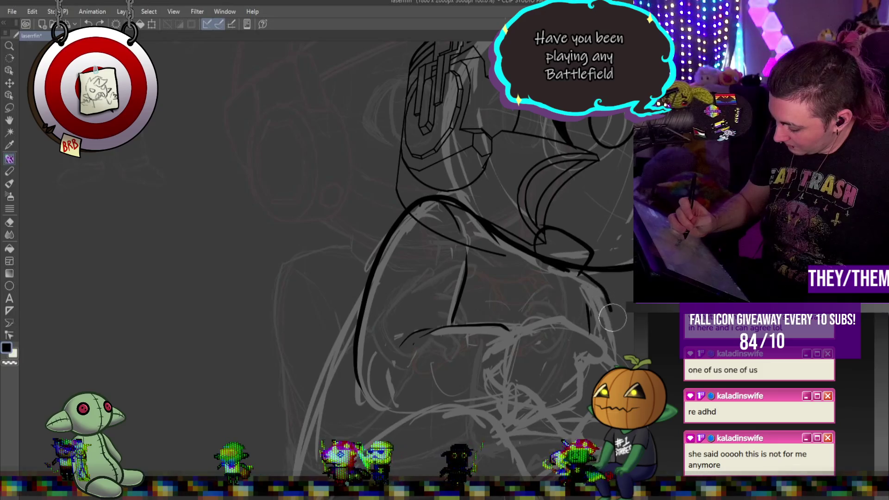
left_click_drag(606, 303, 617, 355)
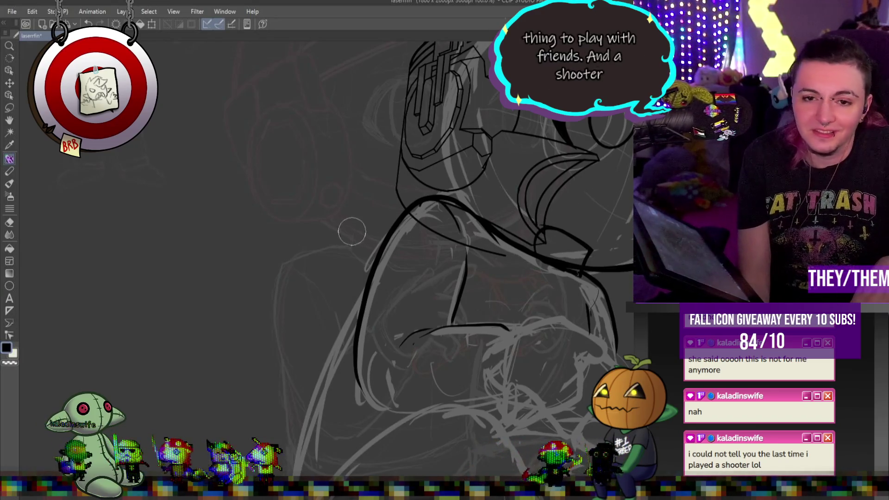
key("ctrl+minus")
scroll(547, 258, "up", 2)
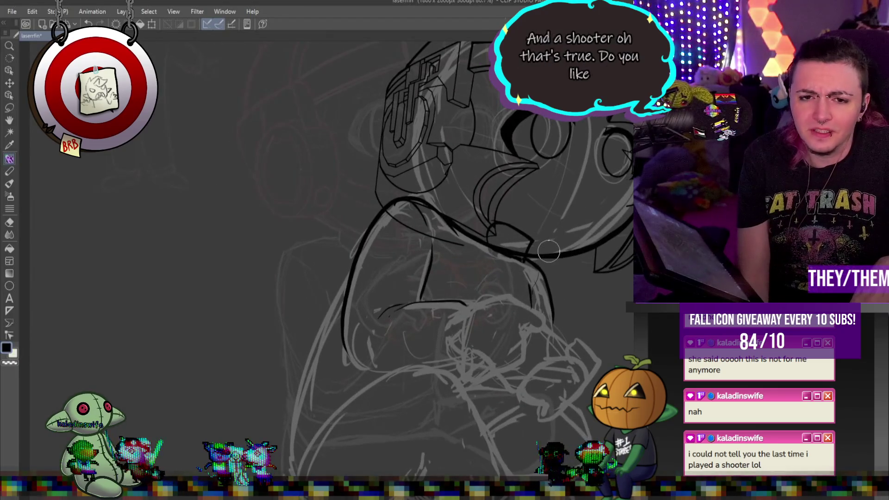
- Extend the lower-left body outline and the arm's right edge, then bring up the ARC Raiders Steam page
scroll(427, 285, "down", 3)
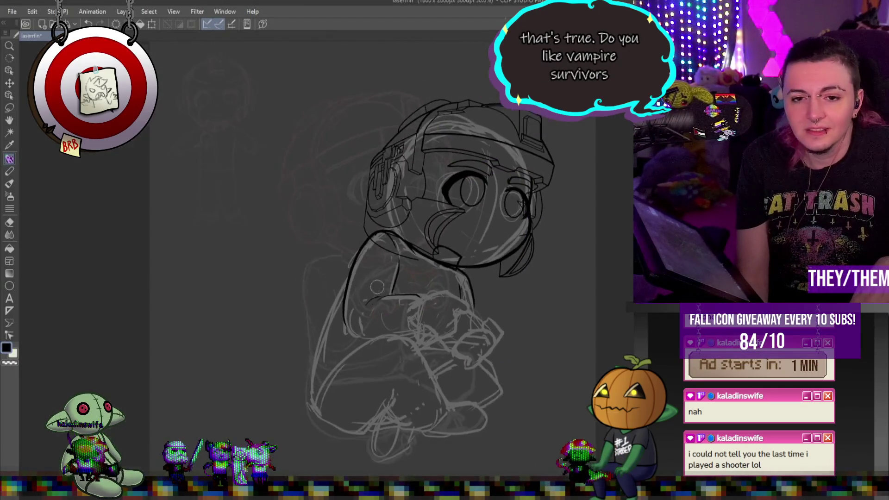
scroll(427, 285, "up", 4)
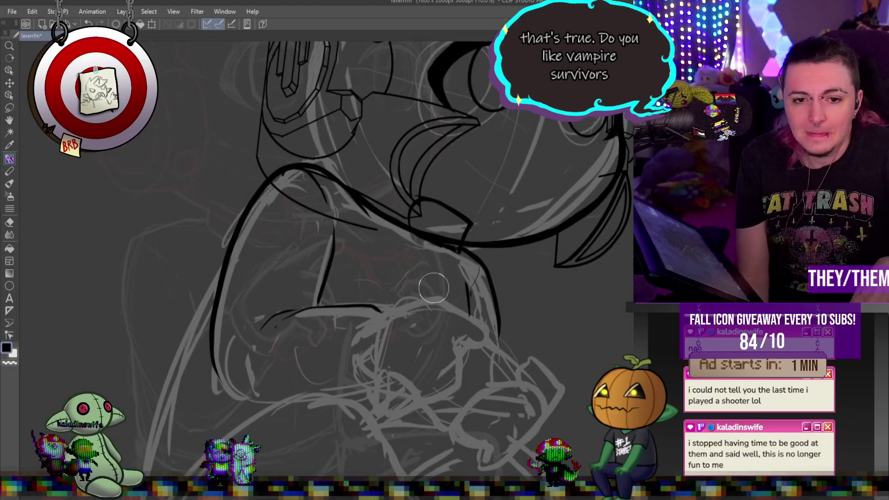
scroll(434, 288, "down", 4)
scroll(362, 335, "up", 4)
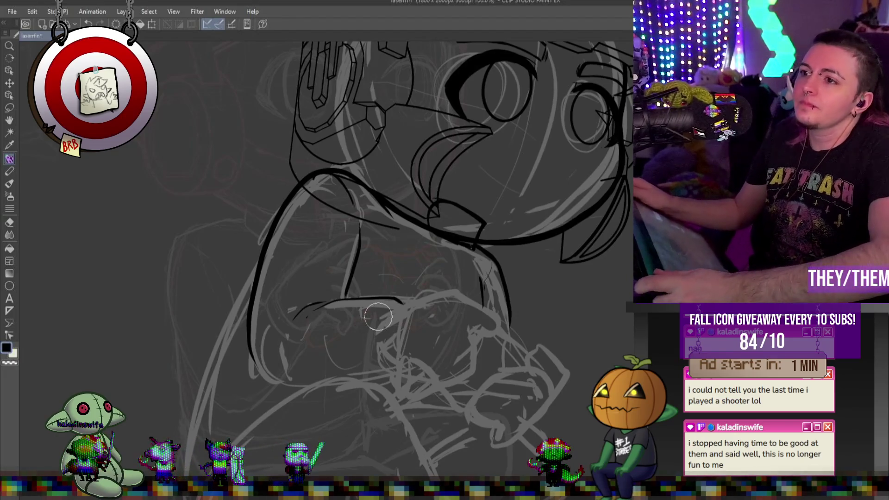
scroll(378, 316, "up", 2)
scroll(378, 317, "down", 2)
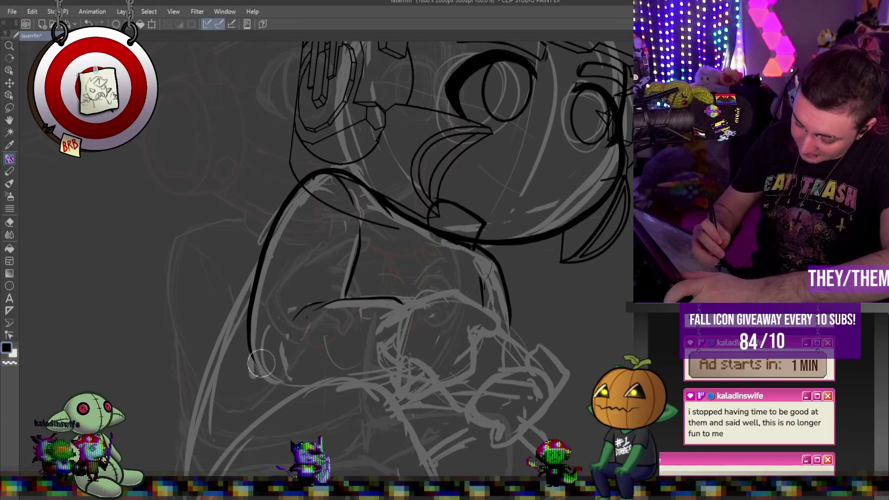
mouse_move(254, 358)
left_mouse_down()
mouse_move(289, 386)
mouse_move(394, 376)
left_mouse_up()
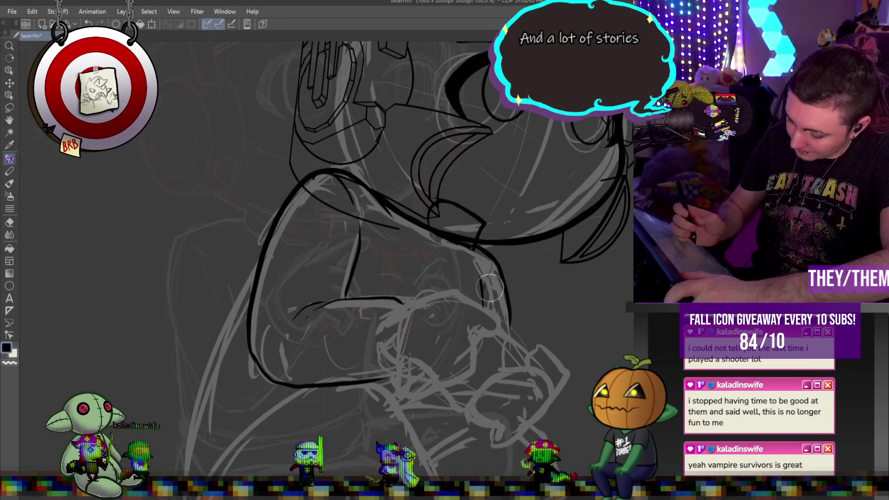
left_click_drag(401, 301, 389, 366)
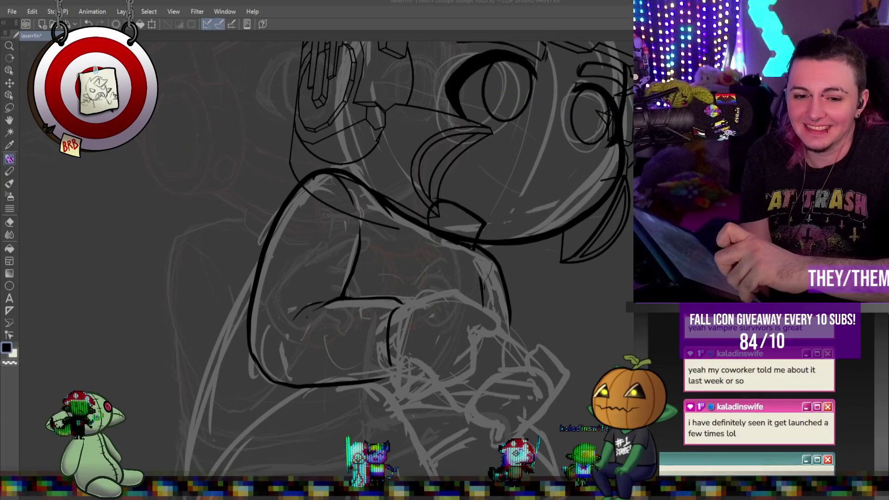
key("alt+Tab")
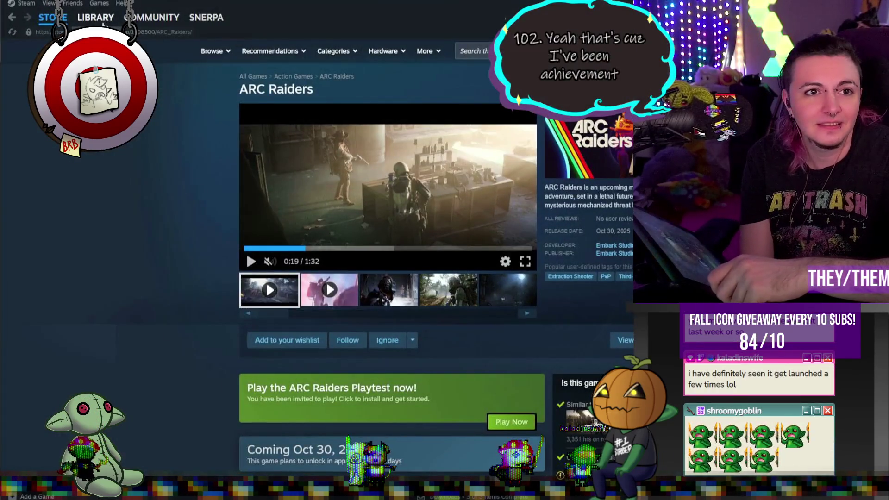
- Open the Megabonk page in the Steam library
left_click(95, 17)
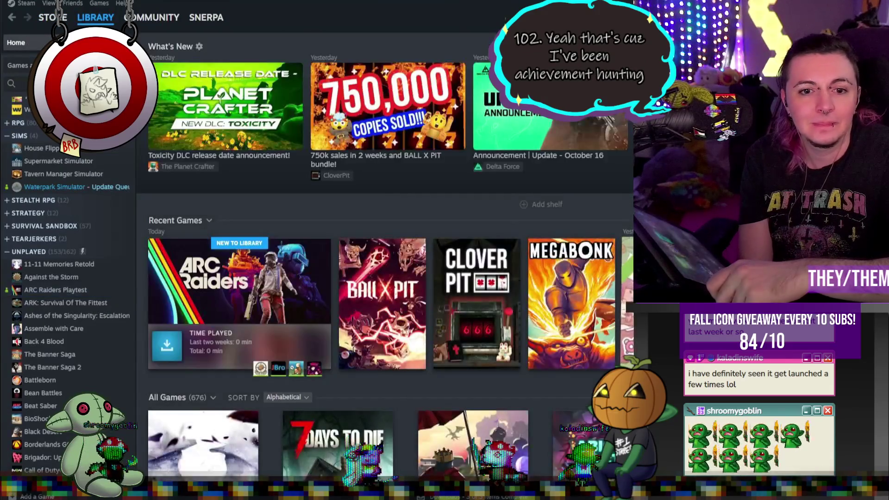
left_click(556, 280)
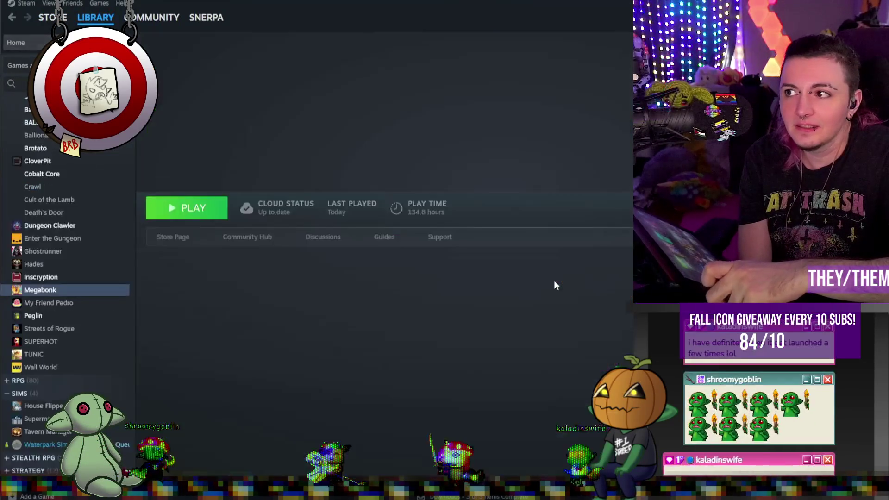
scroll(584, 311, "down", 4)
- Reposition and maximize the Steam window to view Megabonk achievements, then return to Clip Studio Paint
left_click_drag(597, 22, 176, 1)
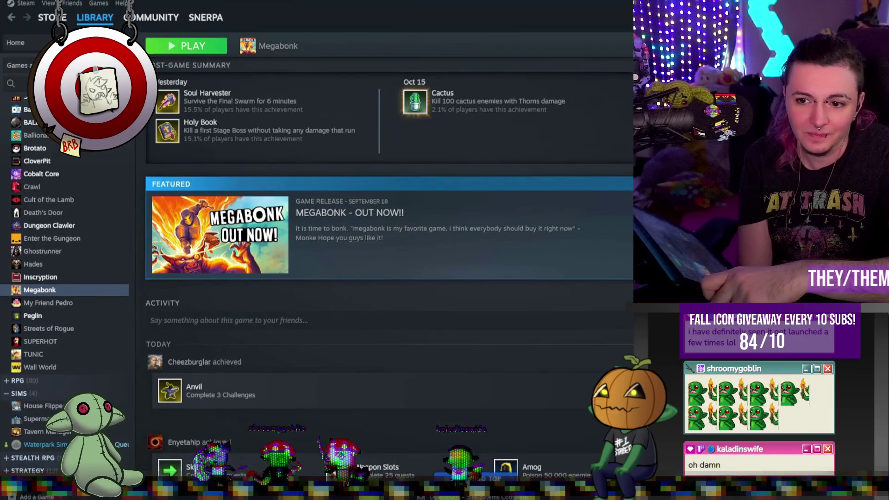
double_click(177, 2)
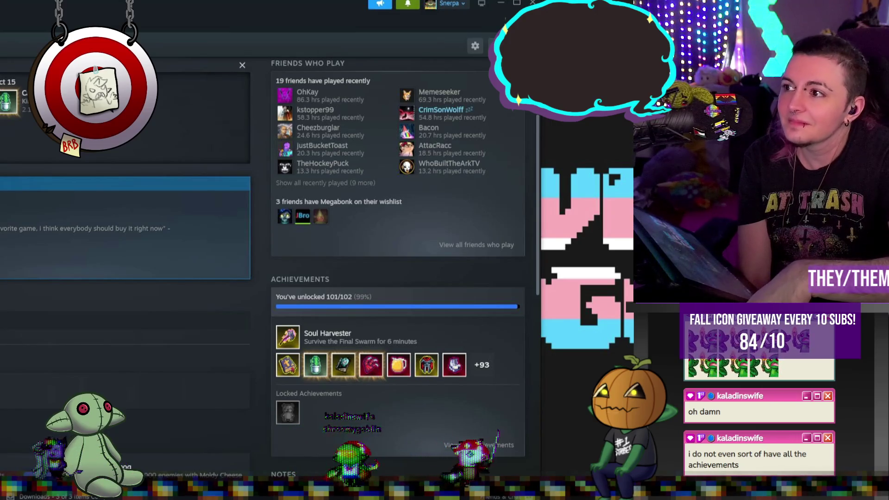
double_click(494, 14)
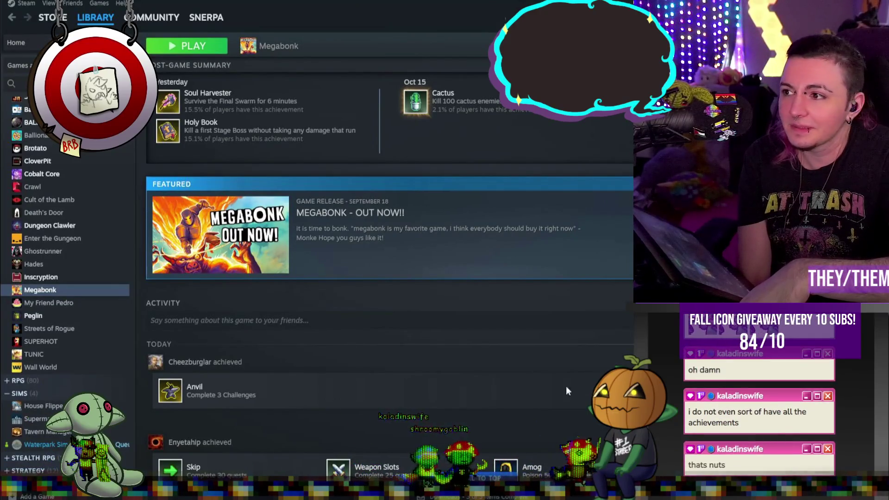
scroll(516, 248, "down", 1)
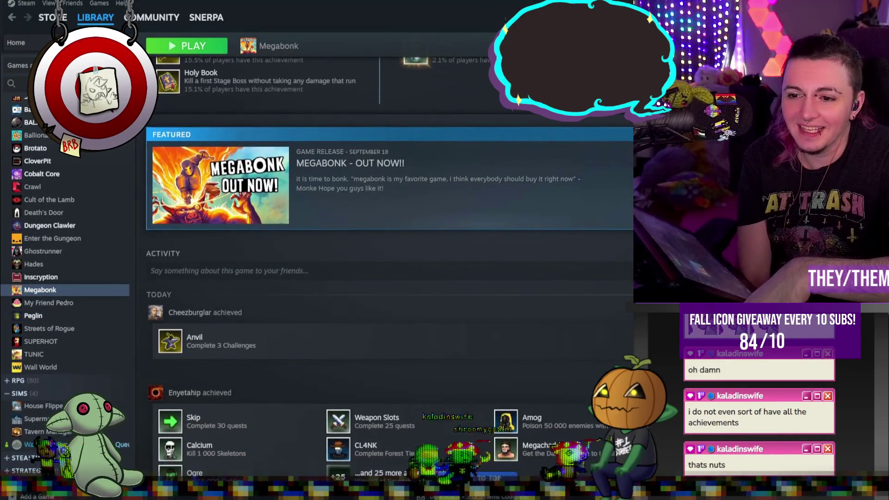
scroll(515, 248, "up", 1)
scroll(515, 248, "down", 2)
scroll(516, 250, "up", 3)
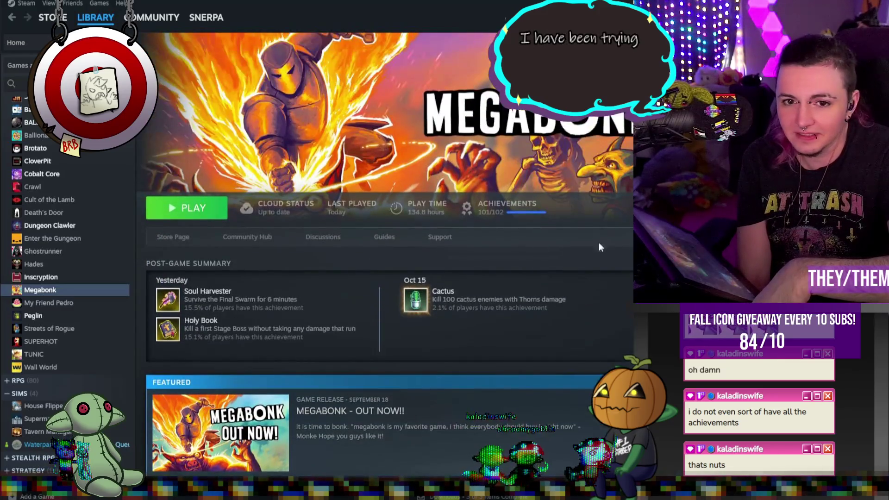
key("super+d")
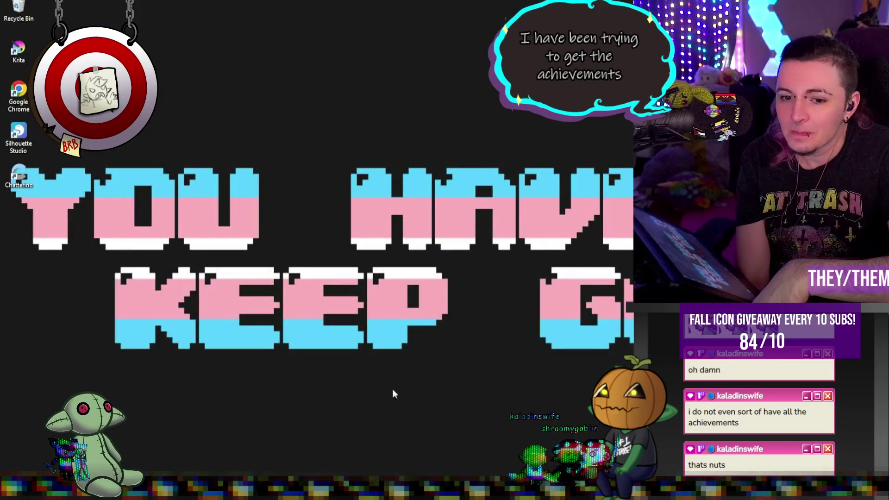
key("alt+Tab")
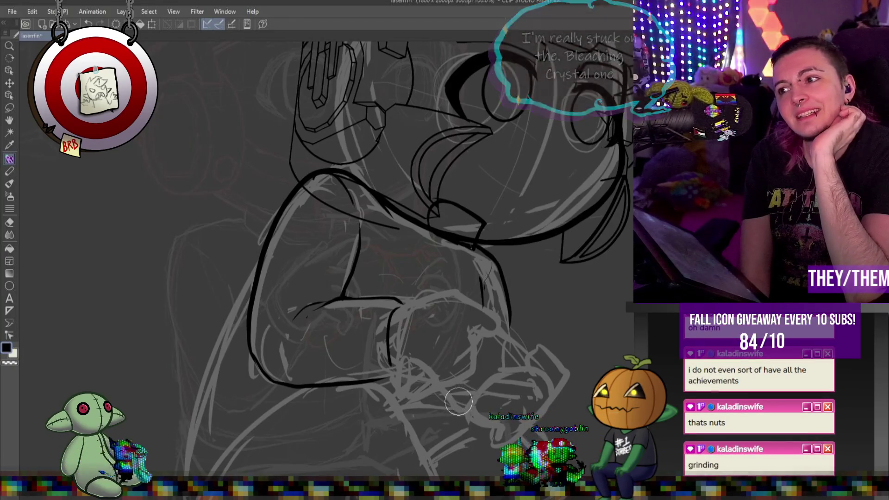
- Zoom in on the lineart canvas, then switch to Steam's Aethermancer store page
scroll(448, 304, "up", 3)
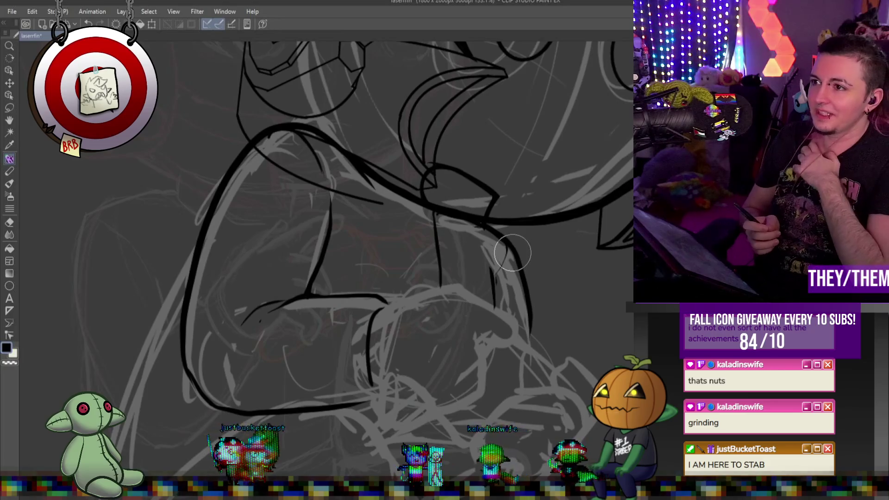
key("alt+Tab")
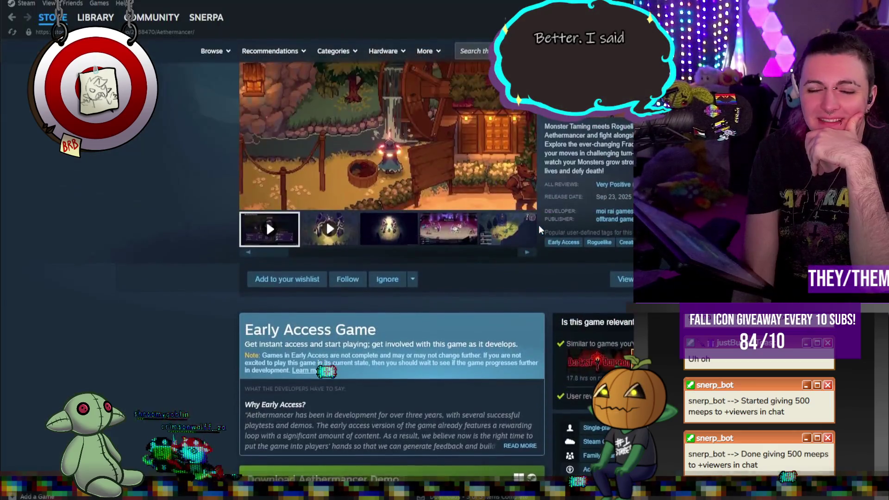
- Scroll the Aethermancer store page through its demo and Buy sections, then return to the drawing
scroll(538, 224, "up", 3)
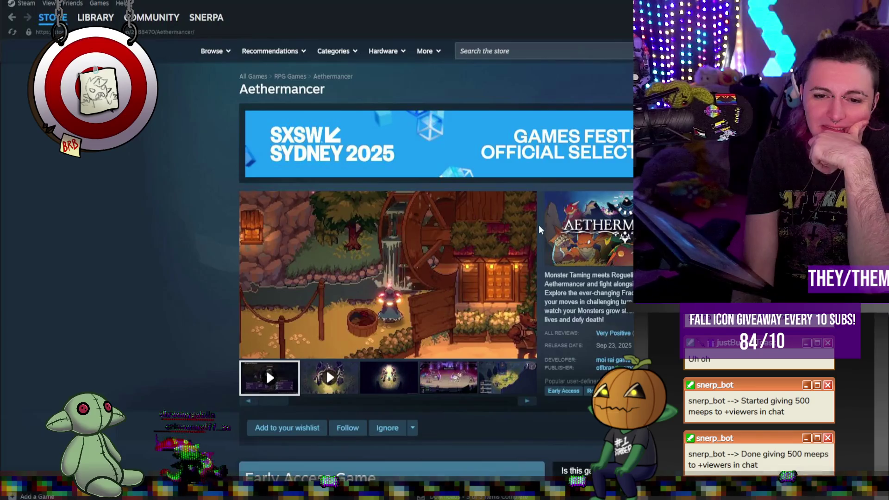
scroll(538, 224, "down", 5)
scroll(538, 225, "down", 3)
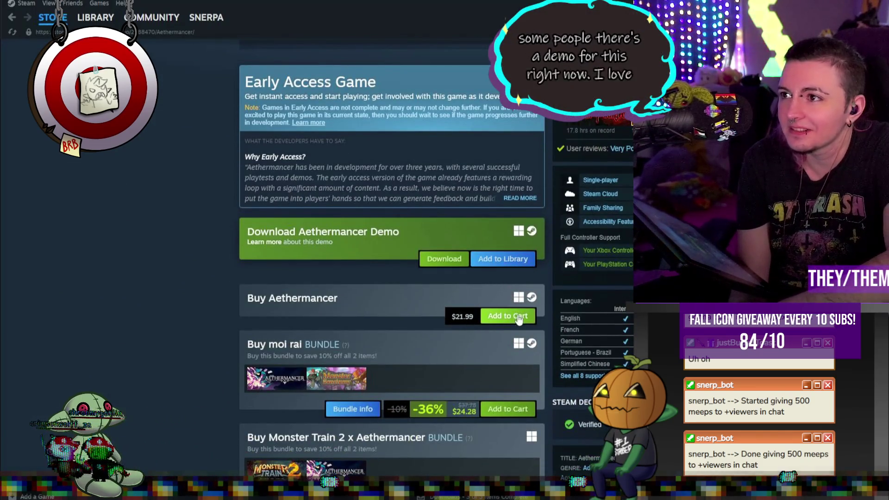
scroll(450, 308, "up", 5)
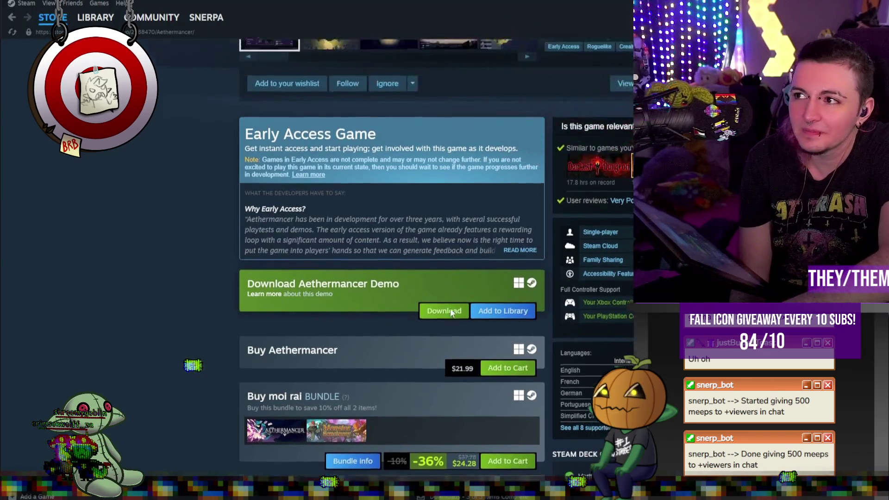
scroll(453, 312, "up", 2)
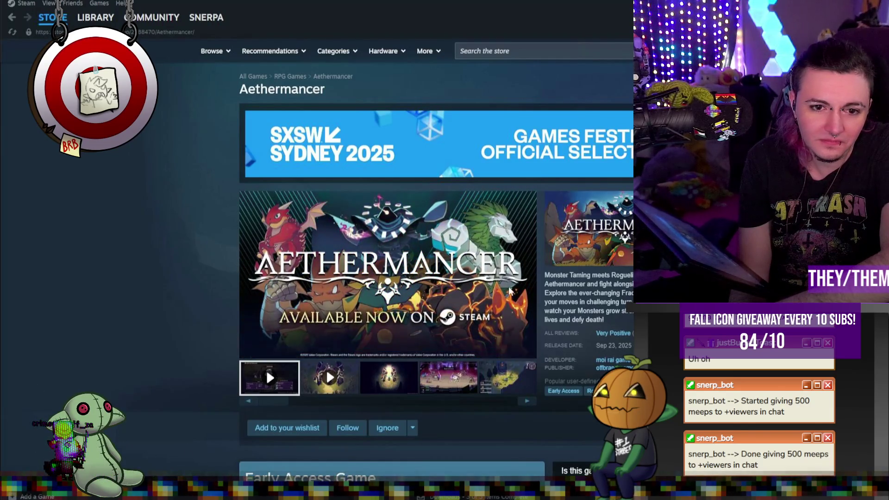
scroll(509, 291, "down", 3)
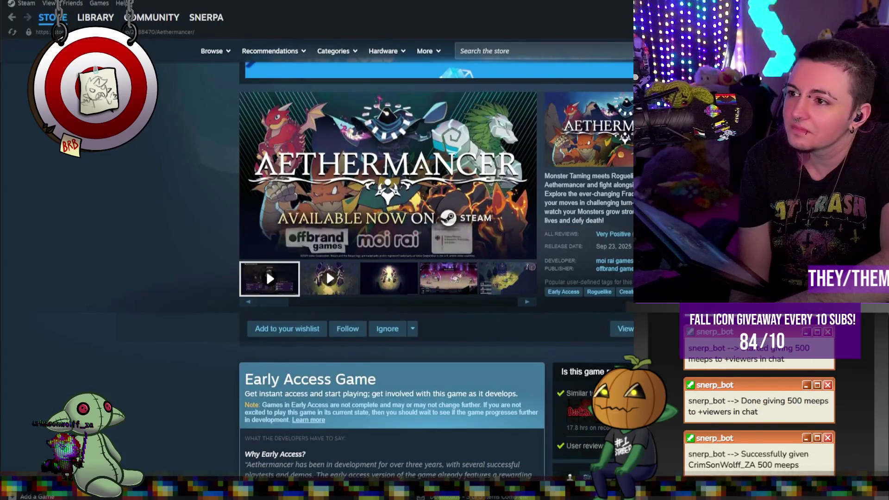
scroll(509, 290, "down", 3)
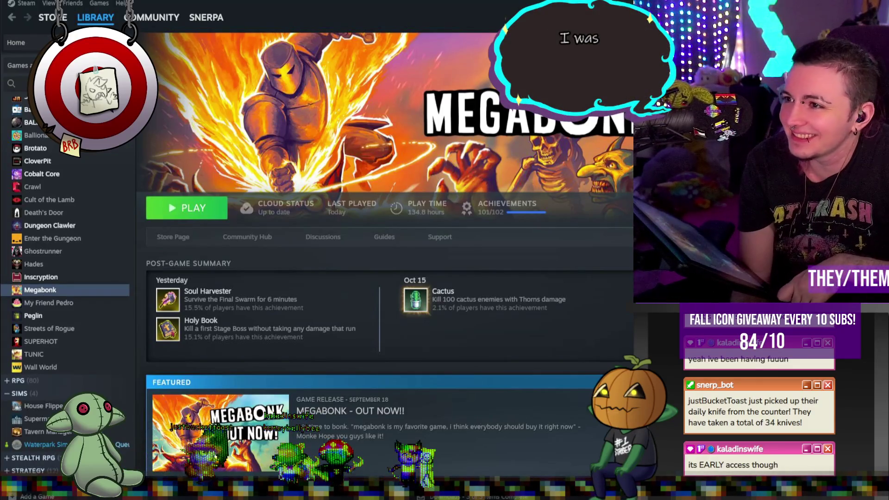
key("alt+Tab")
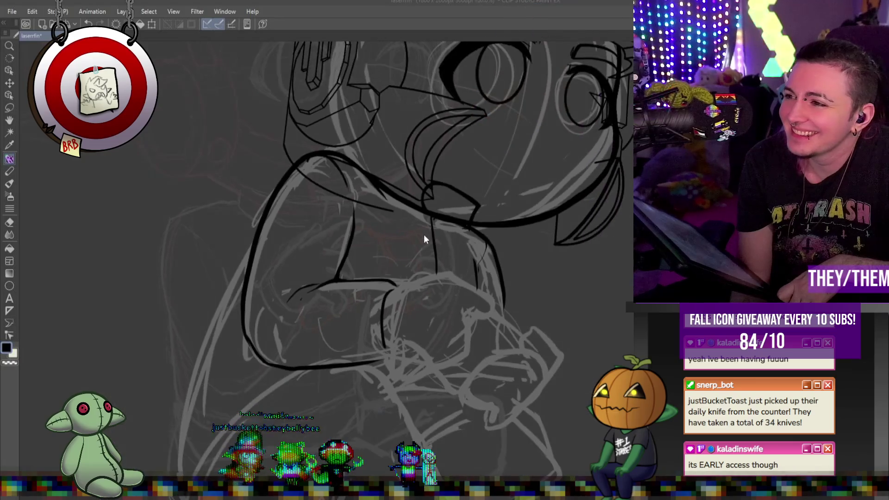
- Zoom in on the helmeted character's head in Clip Studio Paint
scroll(470, 224, "up", 5)
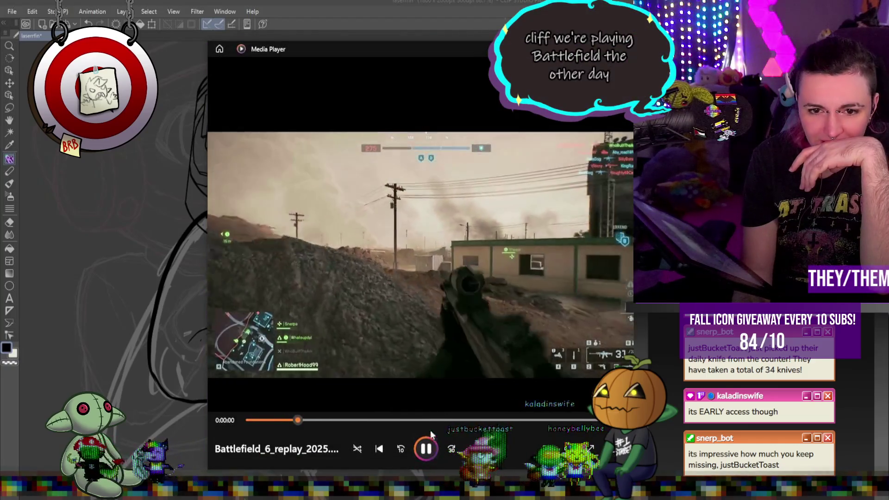
- Pause the Battlefield replay, move the player window left, and rewind a couple of seconds
key("space")
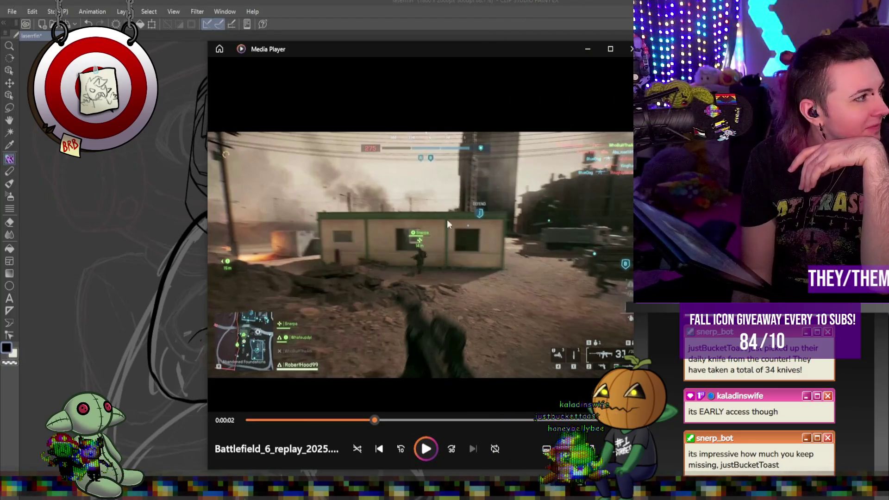
left_click_drag(462, 52, 414, 46)
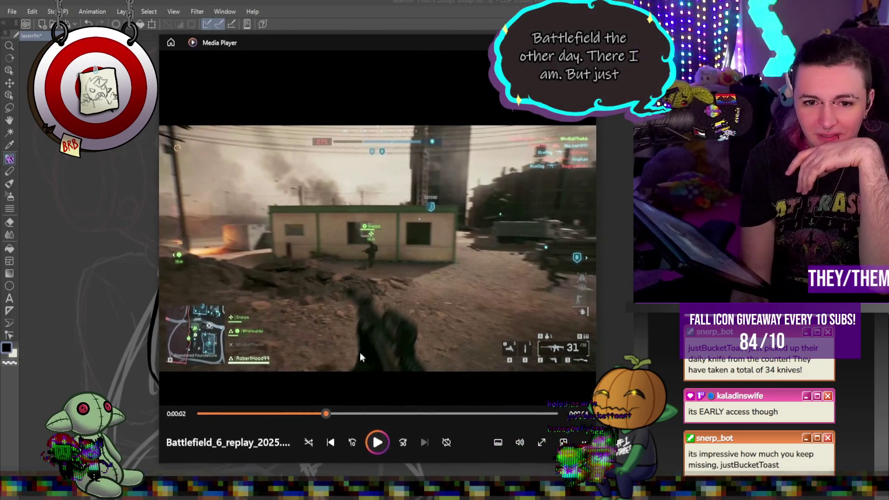
left_click(378, 442)
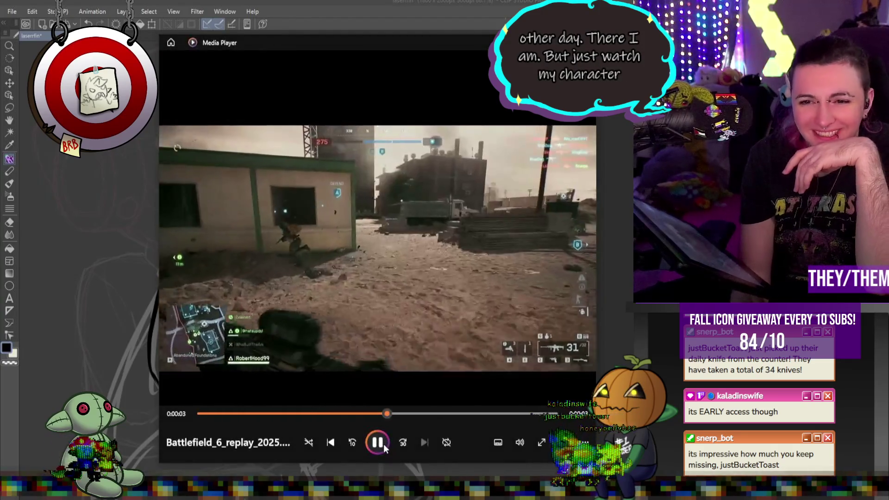
left_click(384, 444)
left_click(386, 414)
left_click(382, 413)
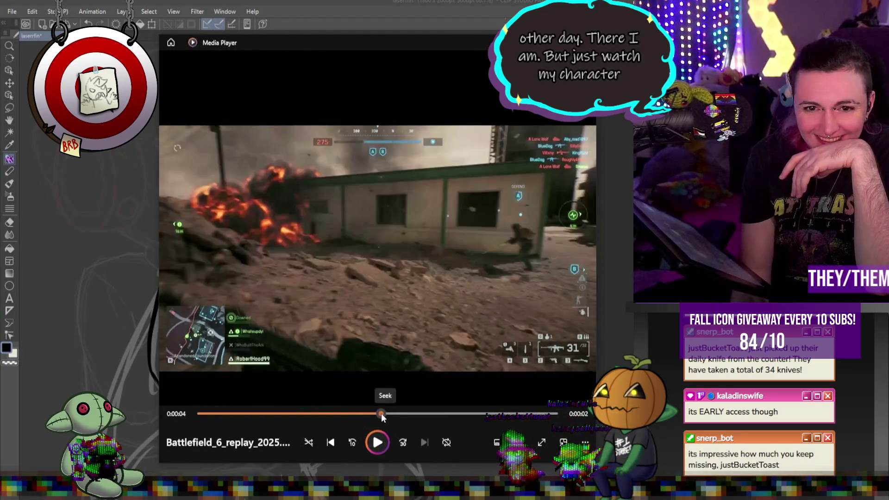
left_click_drag(382, 413, 356, 413)
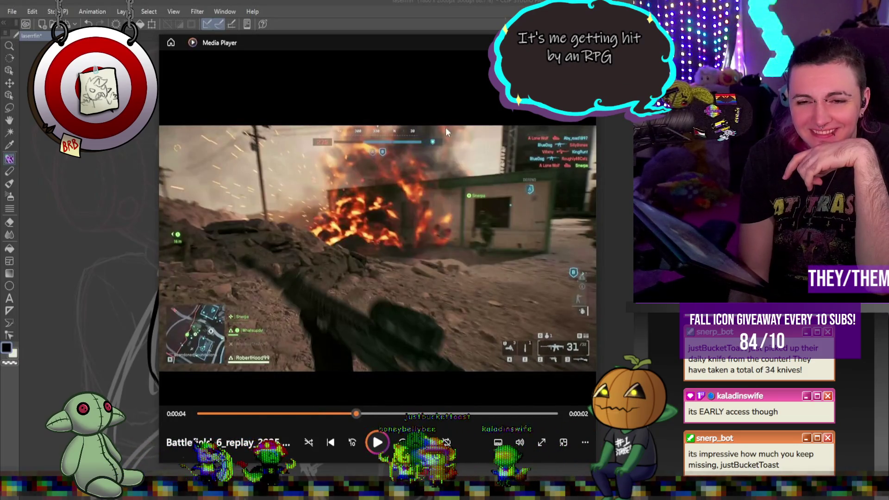
mouse_move(440, 44)
left_mouse_down()
mouse_move(356, 38)
mouse_move(370, 39)
left_mouse_up()
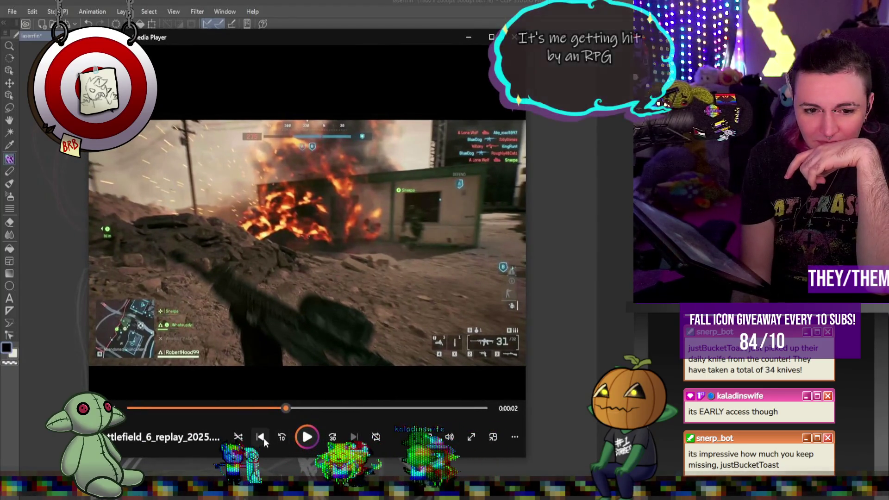
- Scrub back and forth to replay the explosion moment several times
left_click(281, 409)
mouse_move(281, 410)
left_mouse_down()
mouse_move(268, 410)
mouse_move(284, 414)
left_mouse_up()
mouse_move(286, 414)
left_mouse_down()
mouse_move(302, 416)
mouse_move(226, 410)
left_mouse_up()
left_click(306, 438)
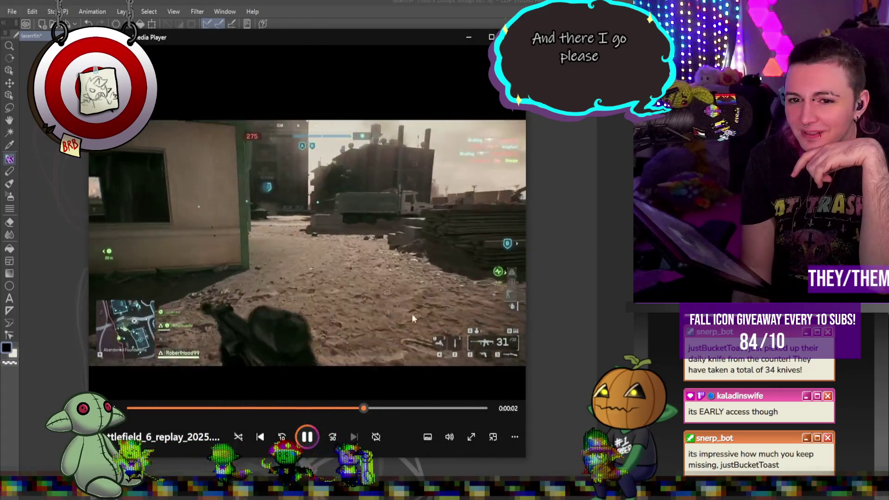
left_click(311, 441)
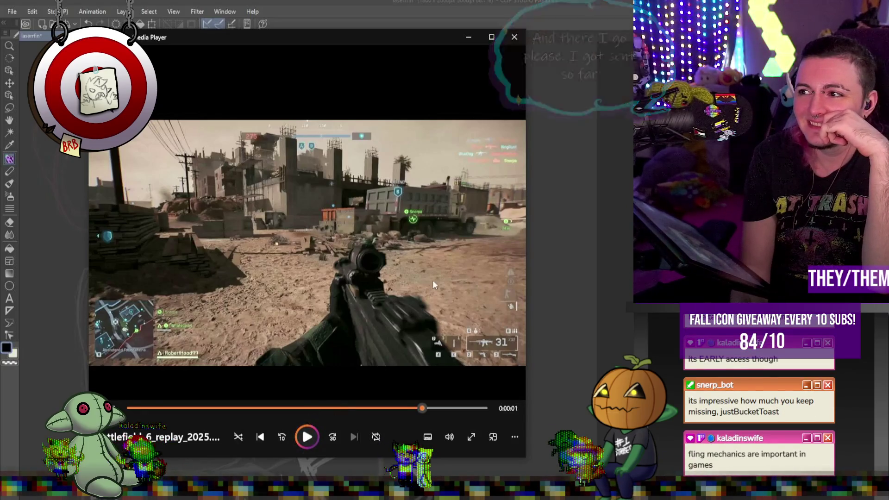
left_click(290, 406)
left_click(310, 441)
left_click(235, 408)
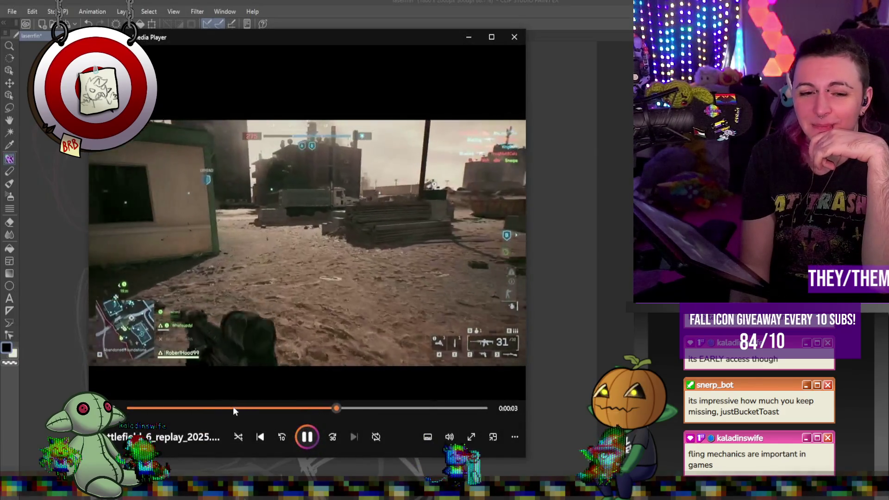
left_click(306, 437)
- Slow playback to 0.25× speed, replay the explosion moment, and close Media Player
left_click(512, 439)
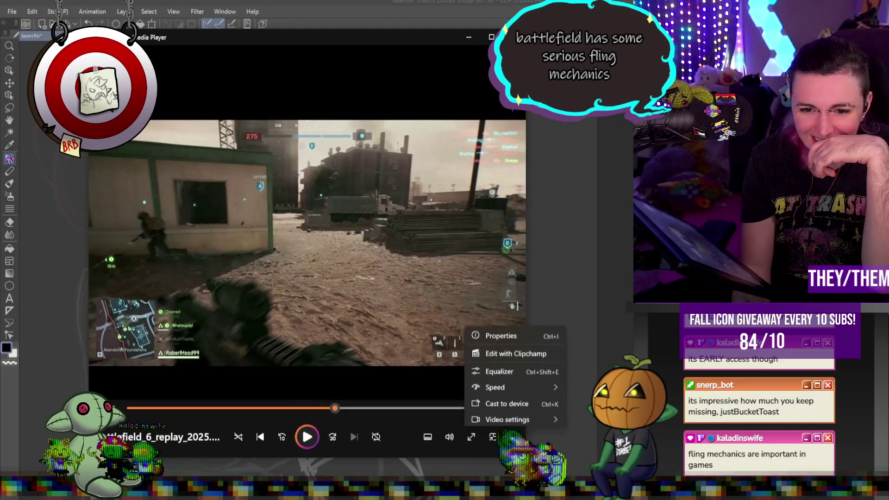
mouse_move(518, 388)
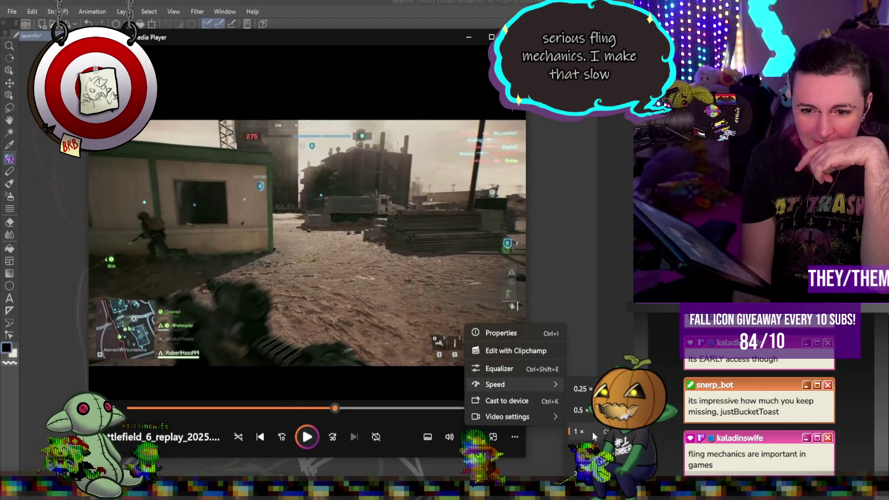
left_click(571, 390)
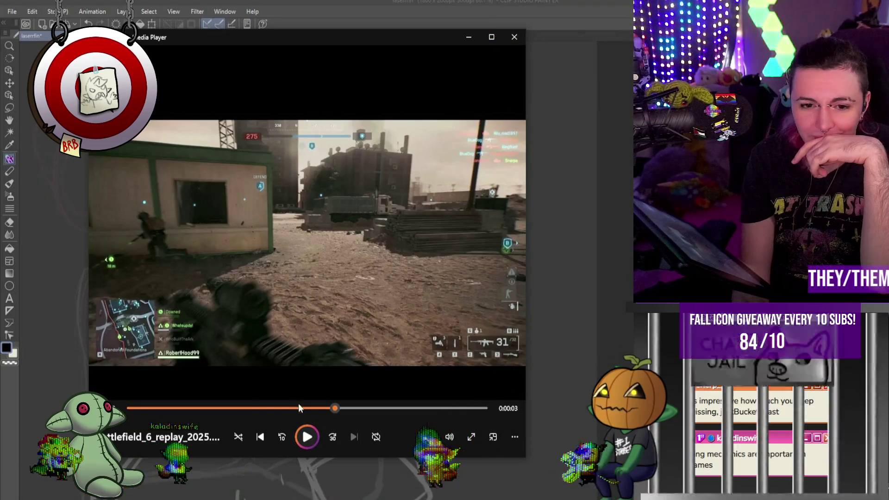
left_click(247, 407)
left_click(307, 437)
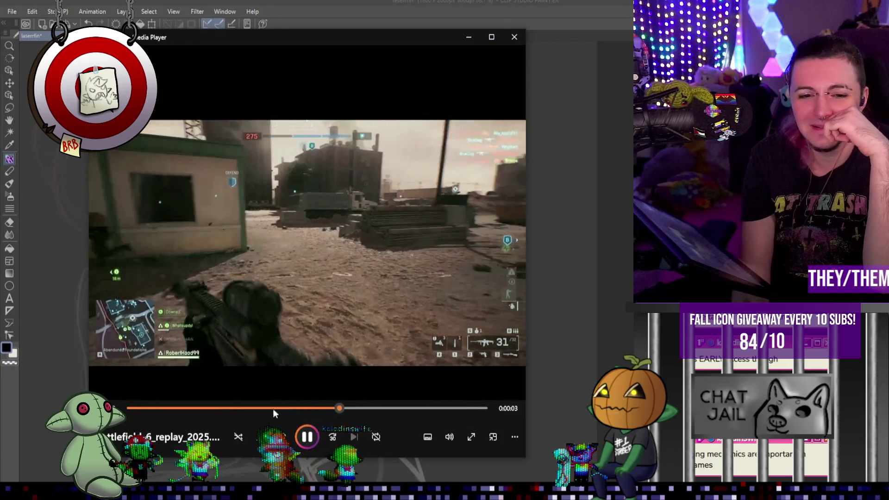
left_click(221, 407)
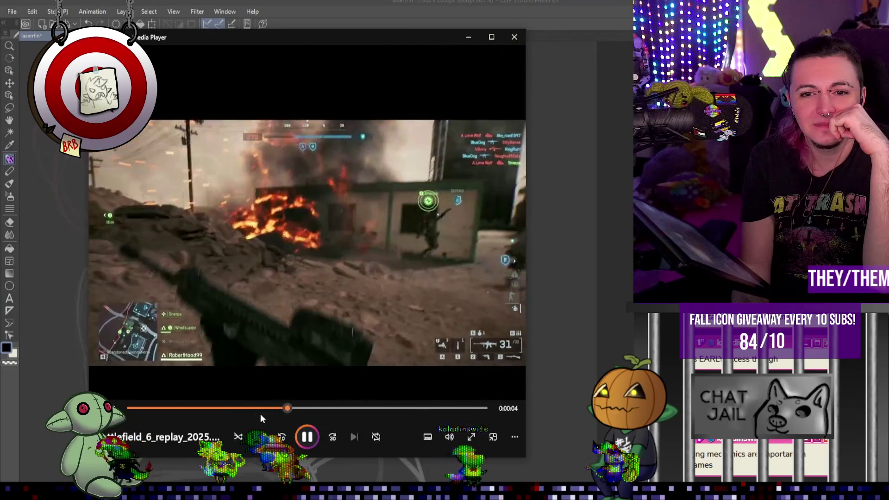
left_click(512, 36)
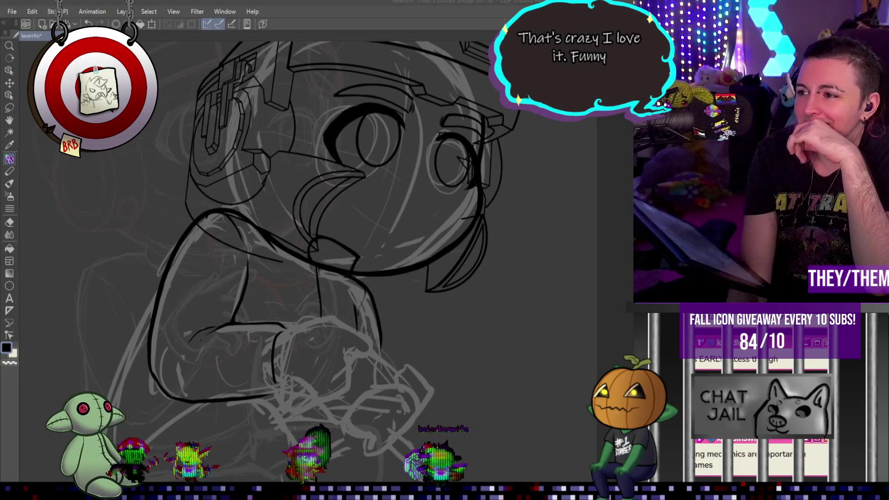
scroll(389, 246, "down", 1)
scroll(389, 246, "down", 5)
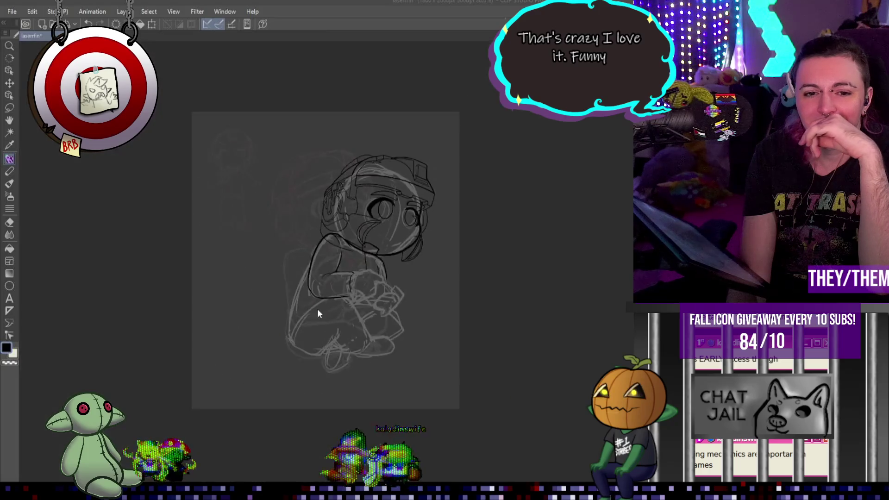
scroll(368, 234, "up", 6)
scroll(349, 257, "up", 2)
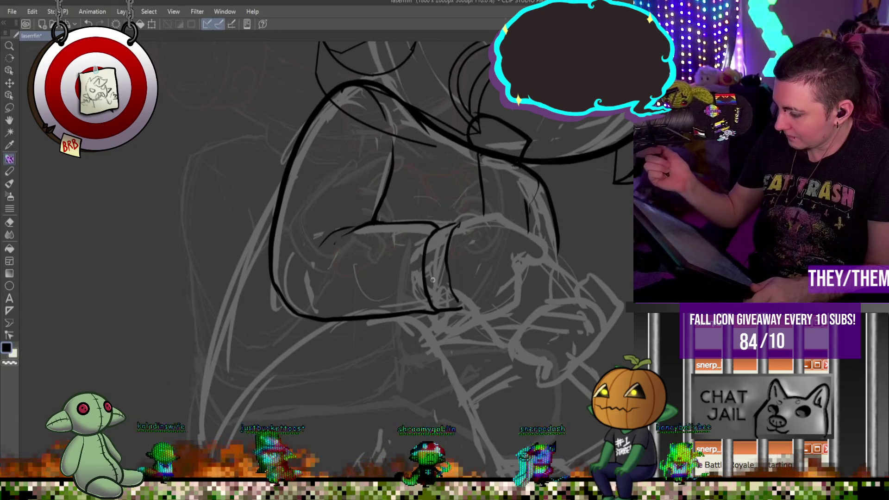
scroll(339, 131, "down", 5)
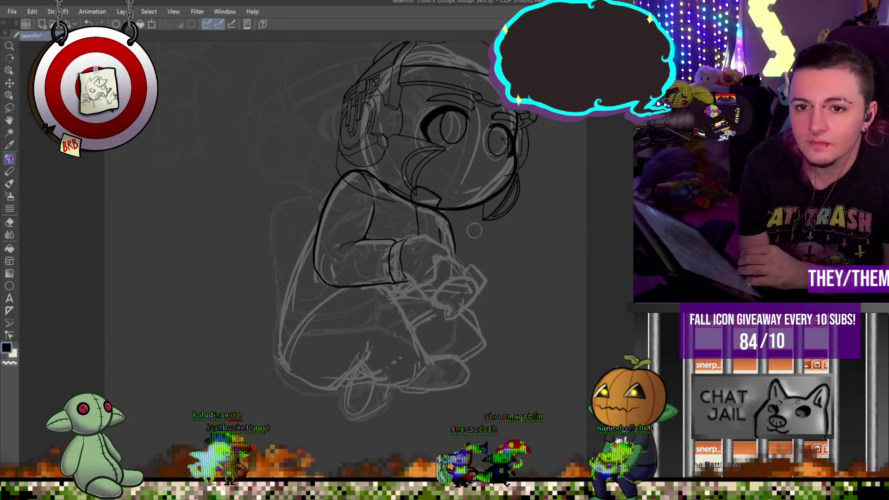
scroll(470, 193, "up", 6)
scroll(470, 192, "down", 5)
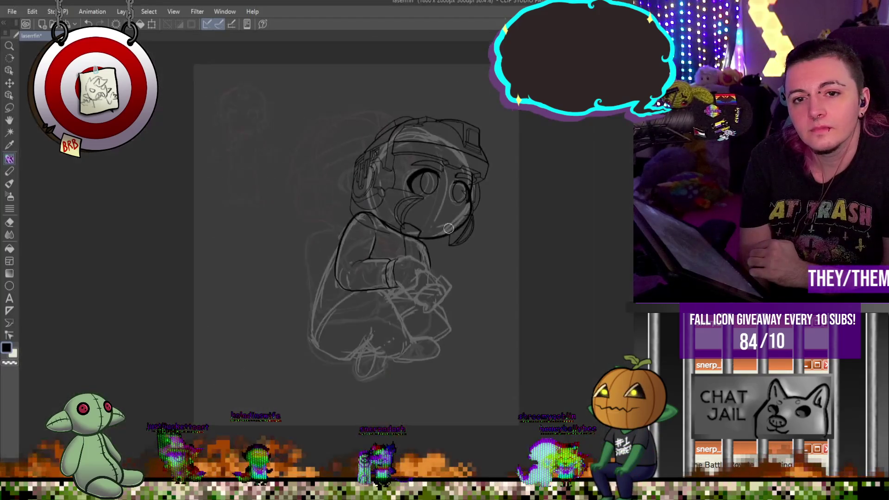
scroll(416, 203, "up", 3)
scroll(416, 204, "down", 2)
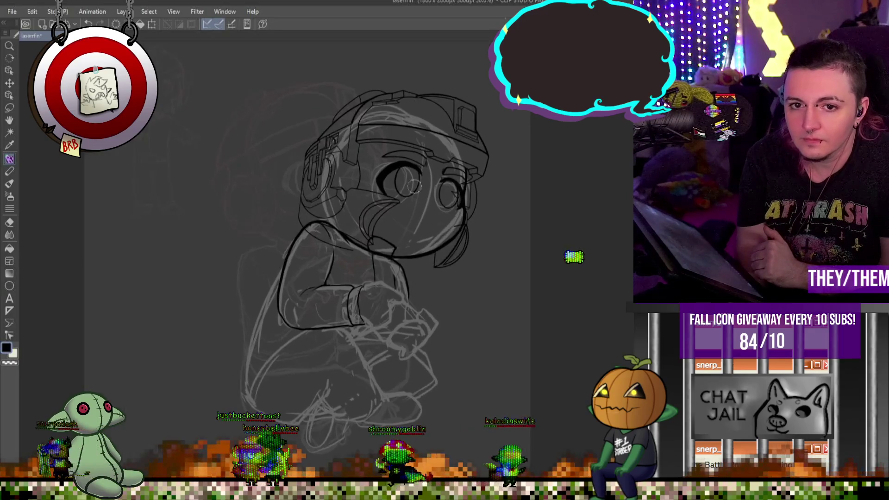
scroll(465, 125, "up", 3)
scroll(465, 125, "up", 1)
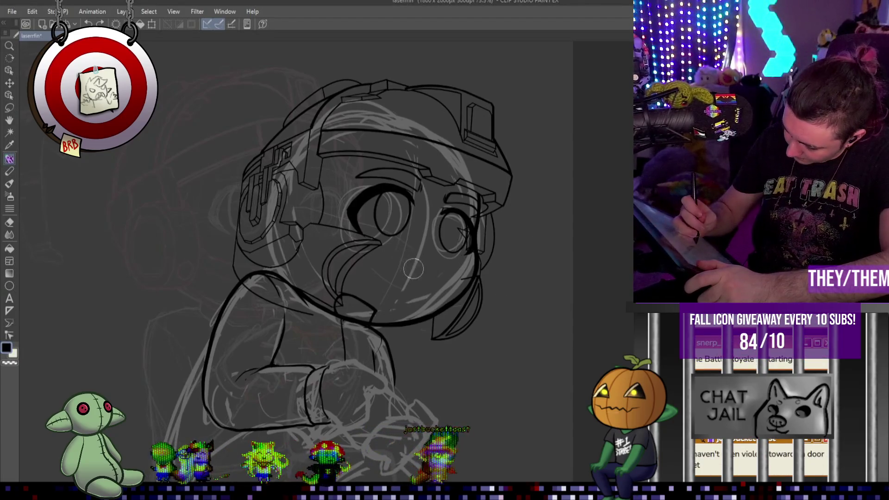
left_click_drag(406, 272, 432, 275)
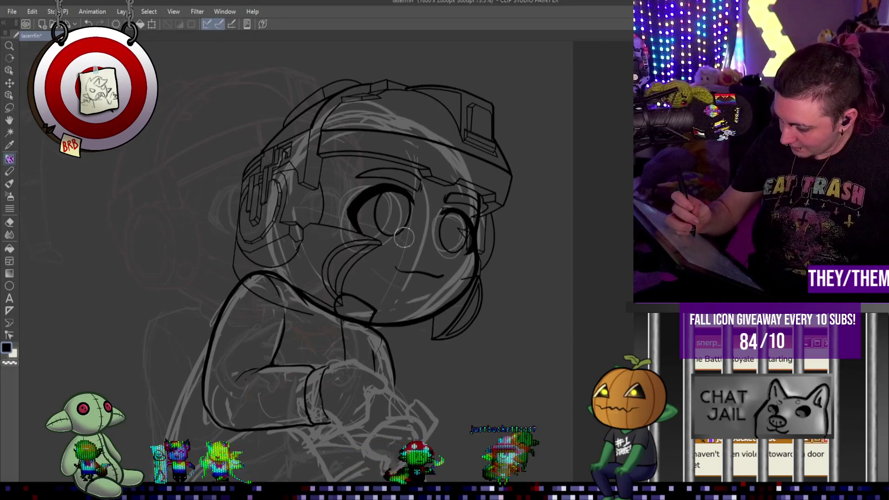
- Undo the bad mouth stroke, then tilt and nudge the mouth into place with Ctrl+T
key("ctrl+z")
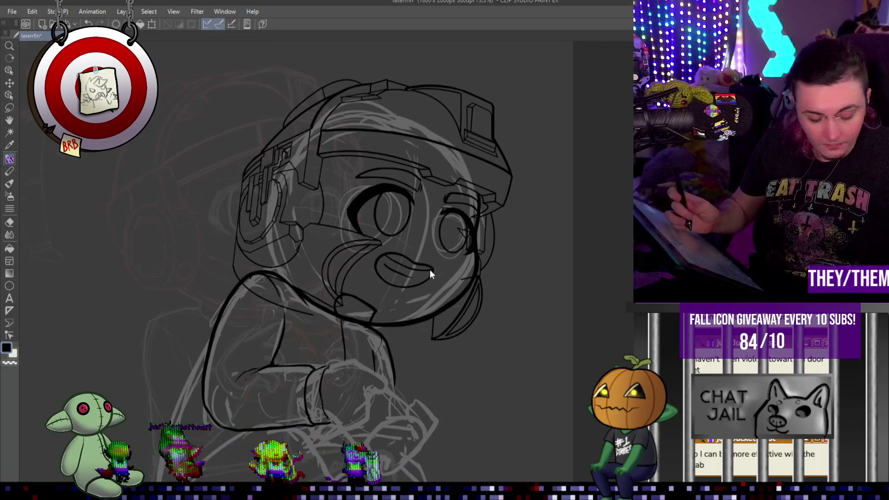
key("ctrl+t")
left_click_drag(469, 268, 468, 252)
mouse_move(417, 262)
left_mouse_down()
mouse_move(417, 250)
mouse_move(446, 257)
mouse_move(426, 261)
left_mouse_up()
key("Return")
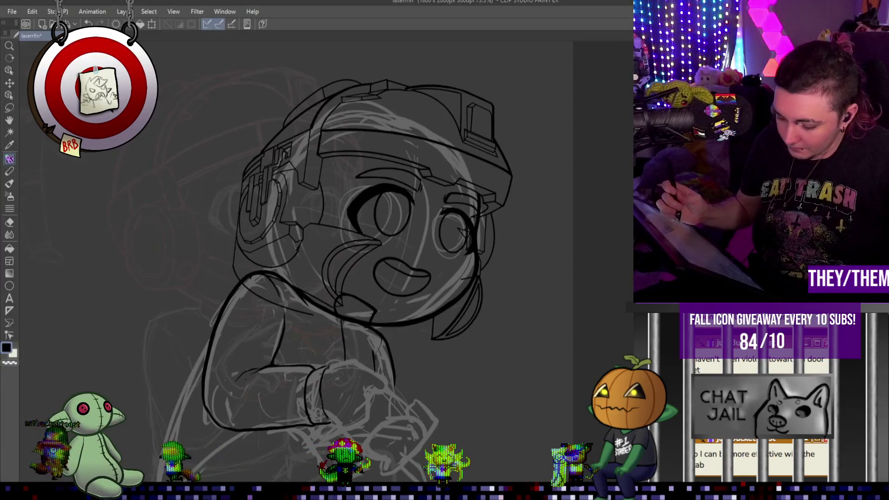
- Rotate the mouth slightly clockwise and apply the transform
key("ctrl+t")
mouse_move(414, 249)
left_mouse_down()
mouse_move(451, 254)
mouse_move(440, 263)
left_mouse_up()
key("Return")
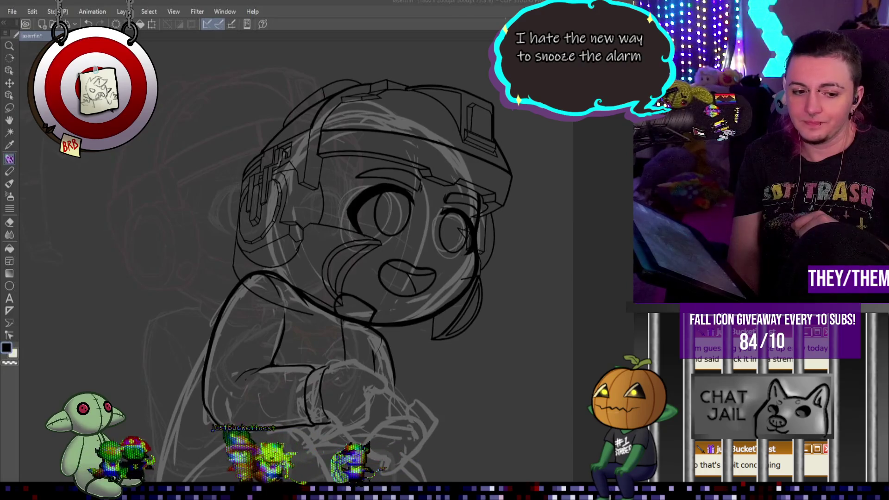
scroll(262, 181, "down", 2)
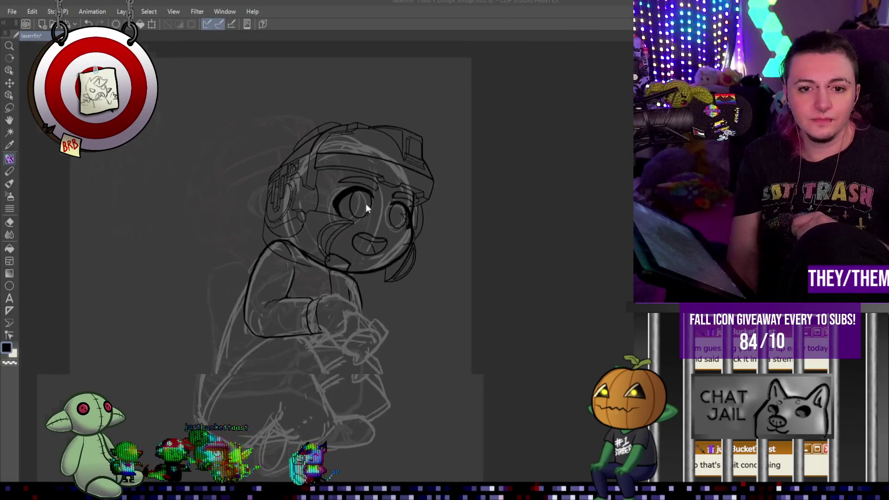
- Zoom out, then zoom back in close on the helmeted head to frame the eyes and hair
scroll(392, 203, "up", 2)
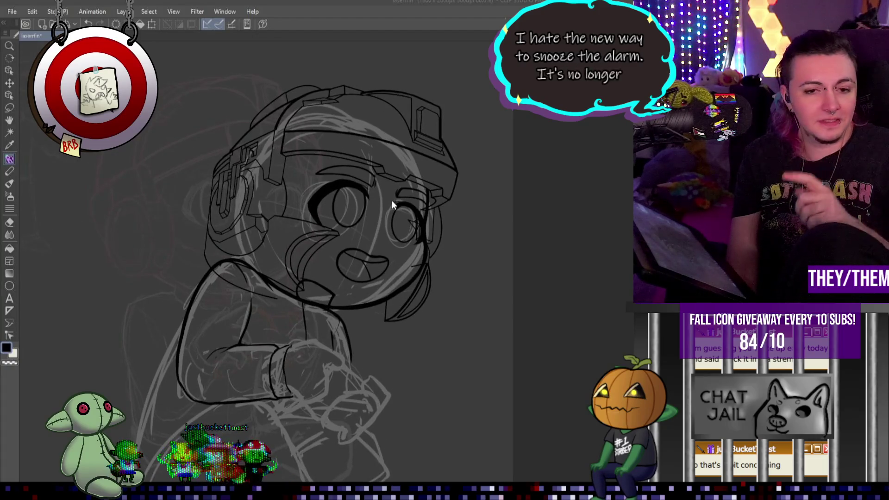
scroll(233, 244, "down", 2)
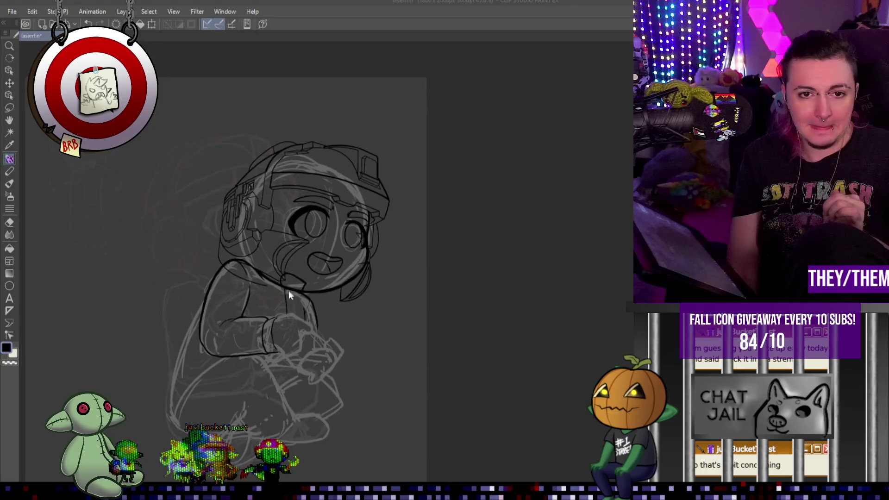
scroll(416, 260, "down", 1)
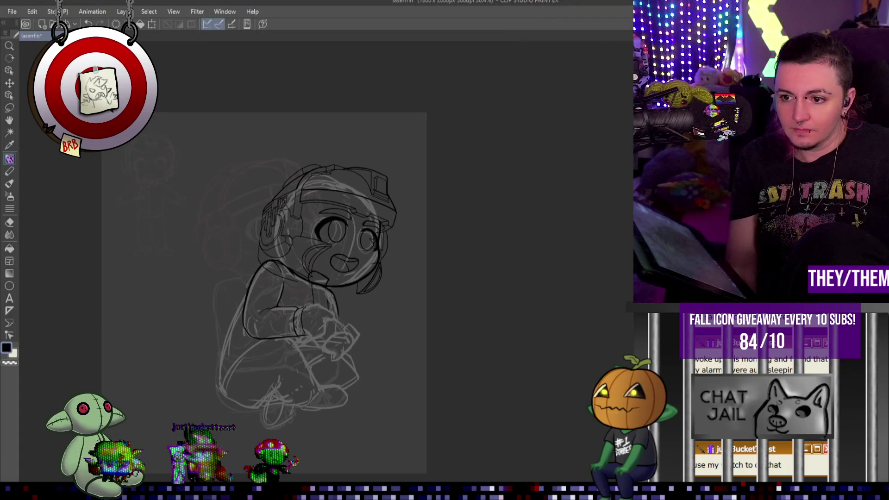
scroll(313, 195, "up", 4)
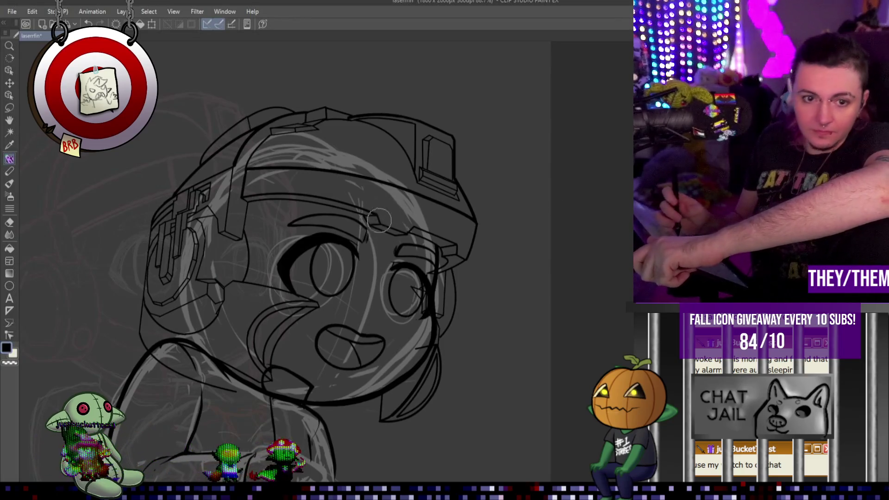
- Ink the right eye and brow, then the hair strands across the forehead and above the left eye
left_click_drag(379, 227, 423, 282)
mouse_move(417, 232)
left_mouse_down()
mouse_move(437, 254)
mouse_move(432, 241)
left_mouse_up()
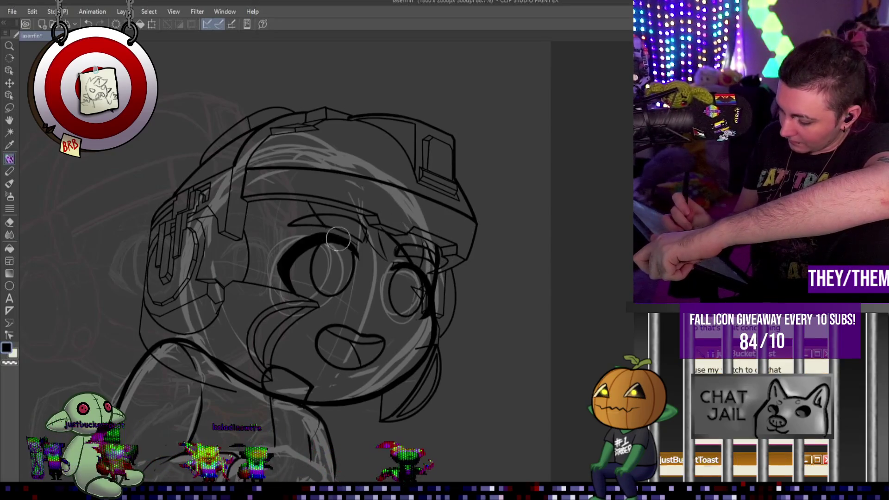
mouse_move(315, 208)
left_mouse_down()
mouse_move(296, 223)
mouse_move(292, 245)
left_mouse_up()
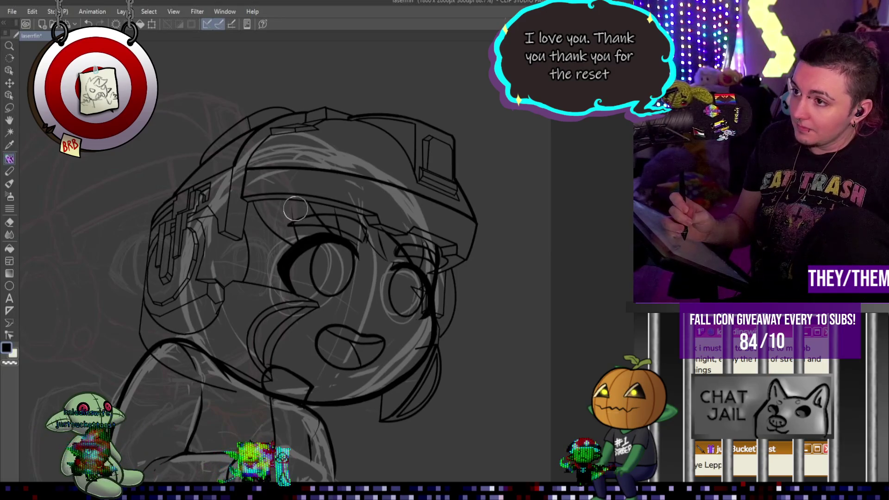
mouse_move(290, 185)
left_mouse_down()
mouse_move(296, 215)
mouse_move(304, 211)
mouse_move(280, 249)
left_mouse_up()
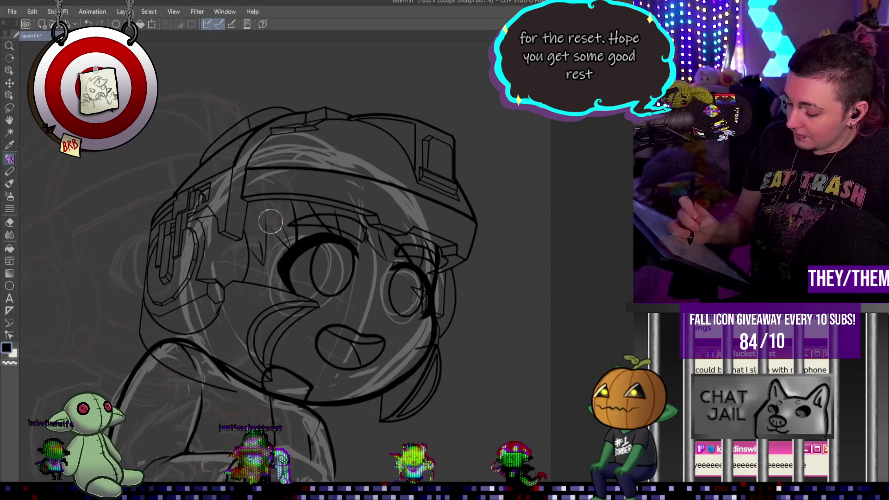
left_click_drag(273, 250, 266, 220)
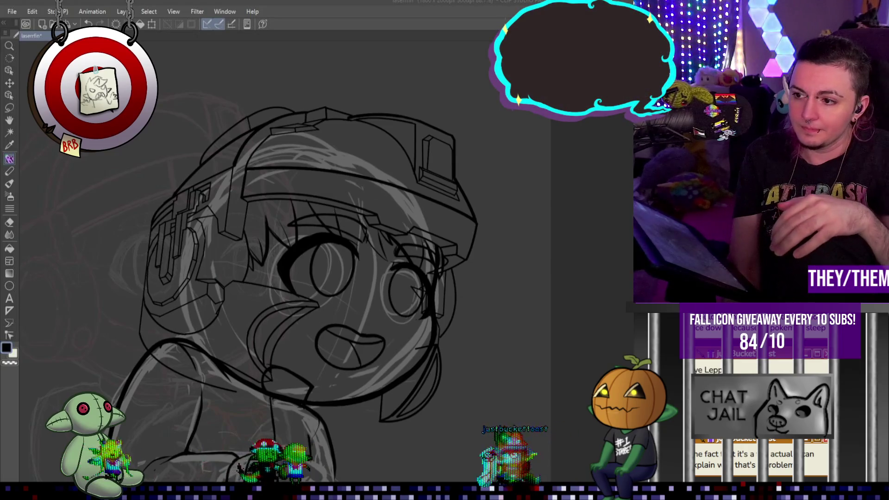
scroll(440, 266, "down", 4)
scroll(370, 241, "up", 3)
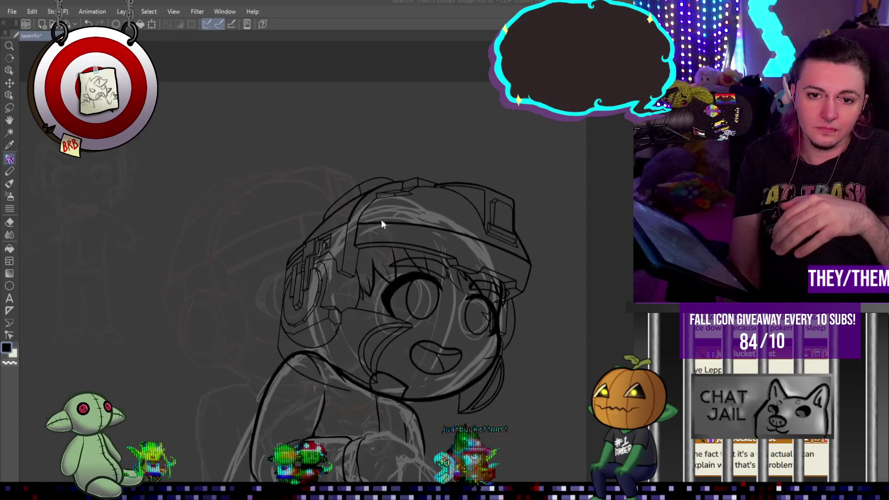
scroll(445, 279, "up", 2)
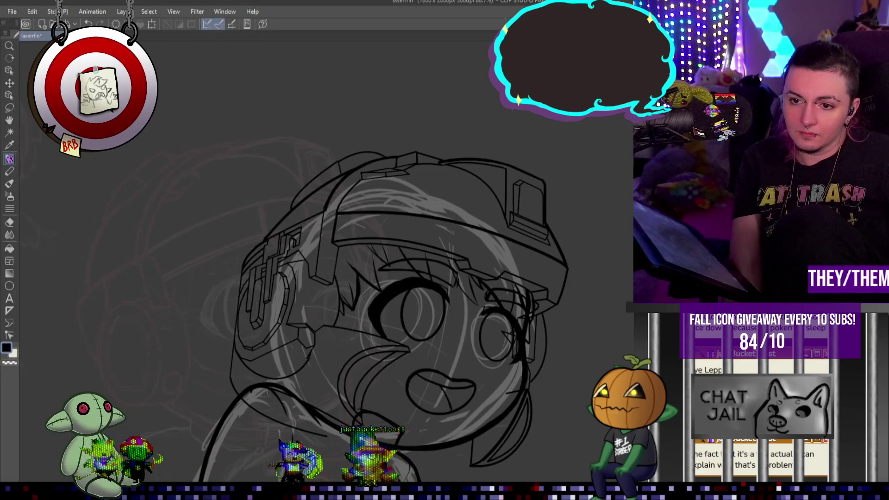
- Zoom the canvas out to 44.4% to see the whole page
scroll(460, 258, "down", 5)
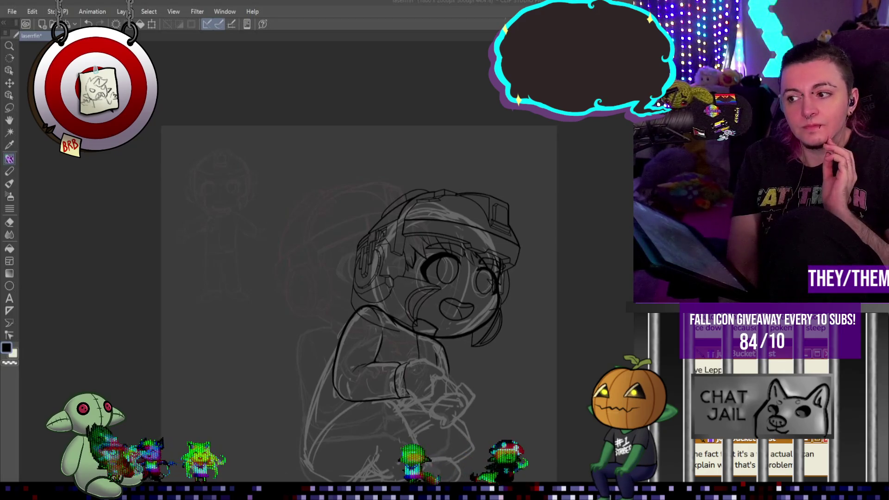
scroll(304, 453, "down", 1)
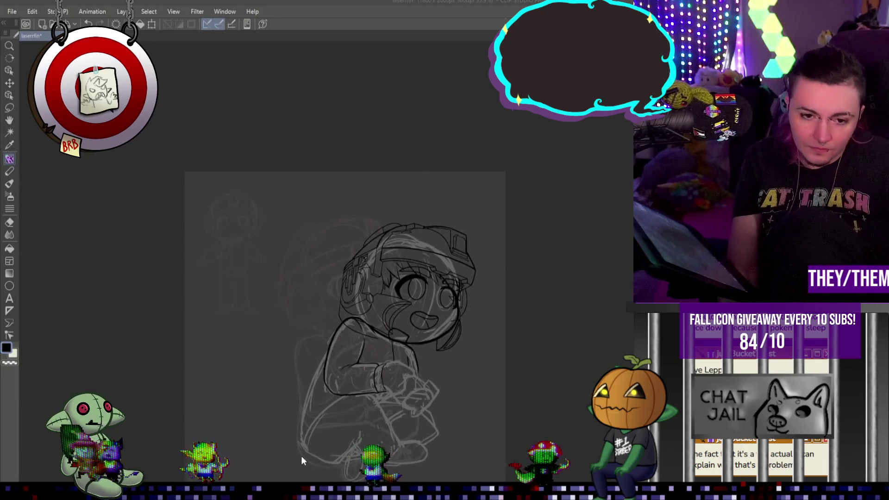
- Ink the upper arm's outer line, redoing the first stroke, and continue it further down
scroll(310, 432, "up", 3)
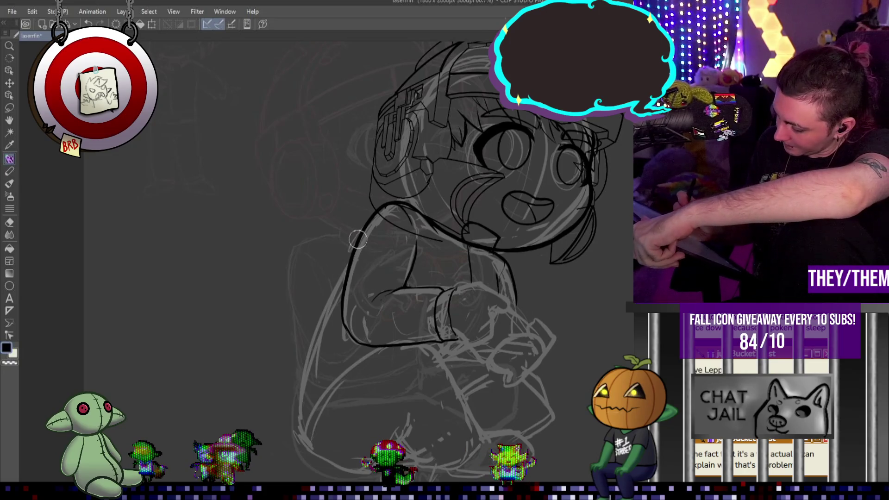
left_click_drag(340, 287, 314, 332)
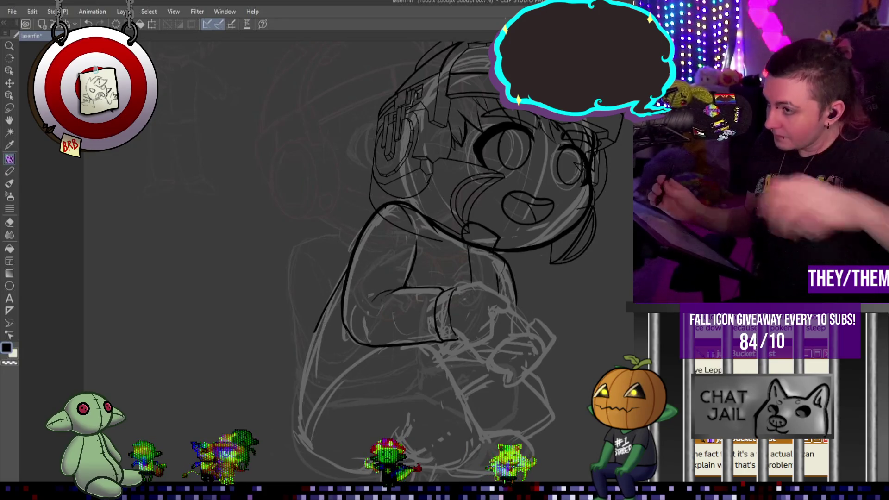
key("ctrl+z")
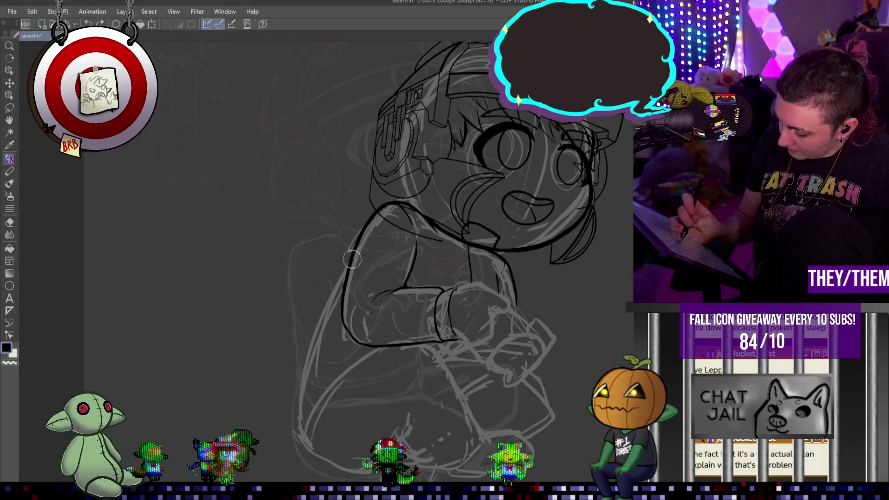
left_click_drag(351, 257, 330, 301)
left_click_drag(310, 342, 296, 393)
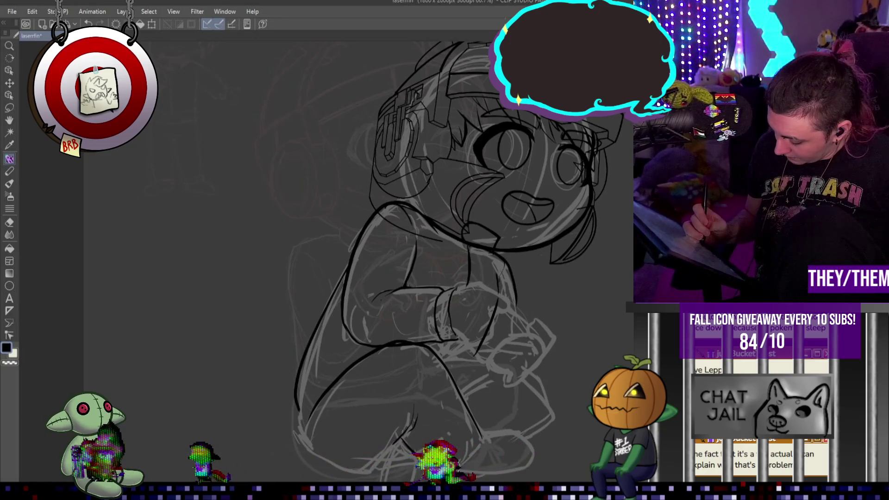
- Ink the curve around the foot and lower leg, and extend the forearm line downward
left_click_drag(479, 432, 400, 435)
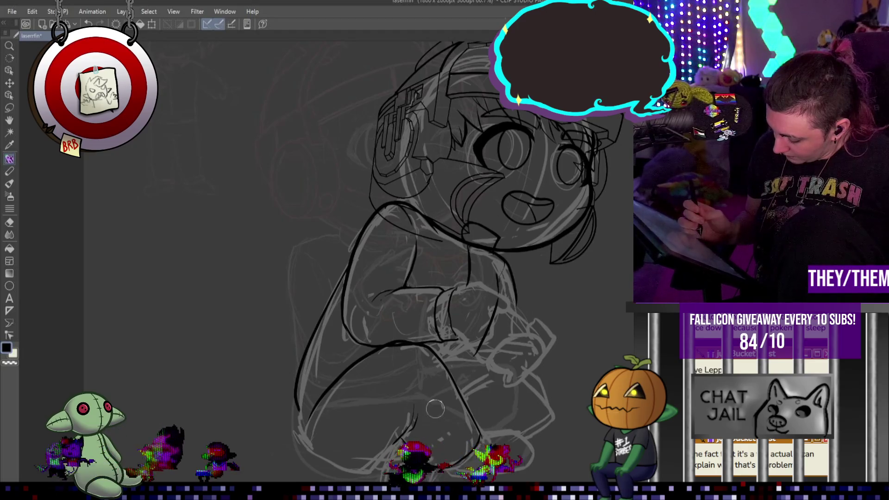
left_click_drag(298, 407, 352, 461)
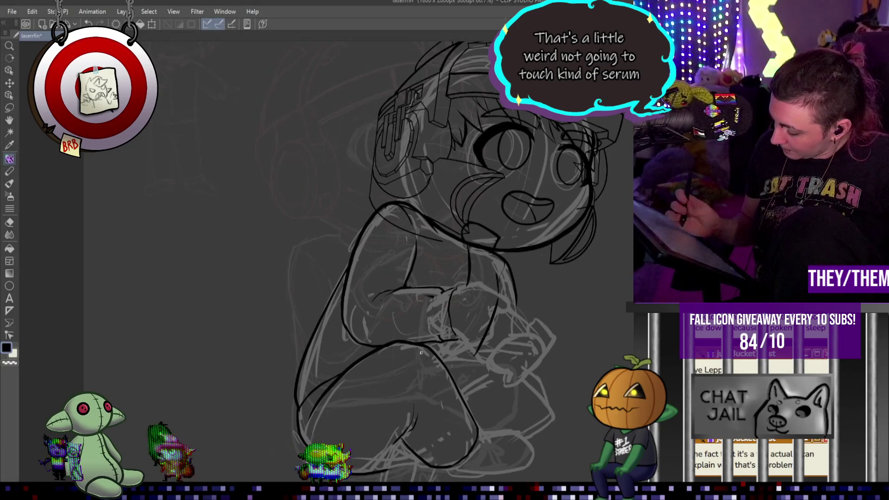
left_click_drag(441, 292, 431, 324)
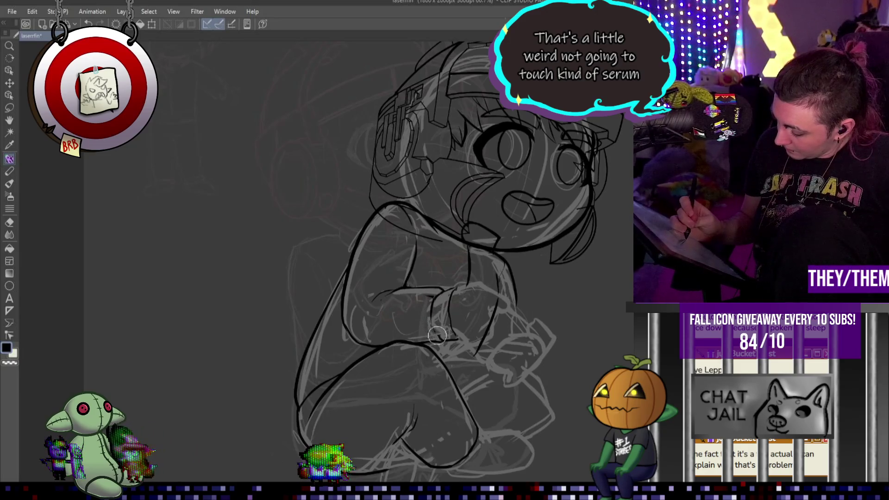
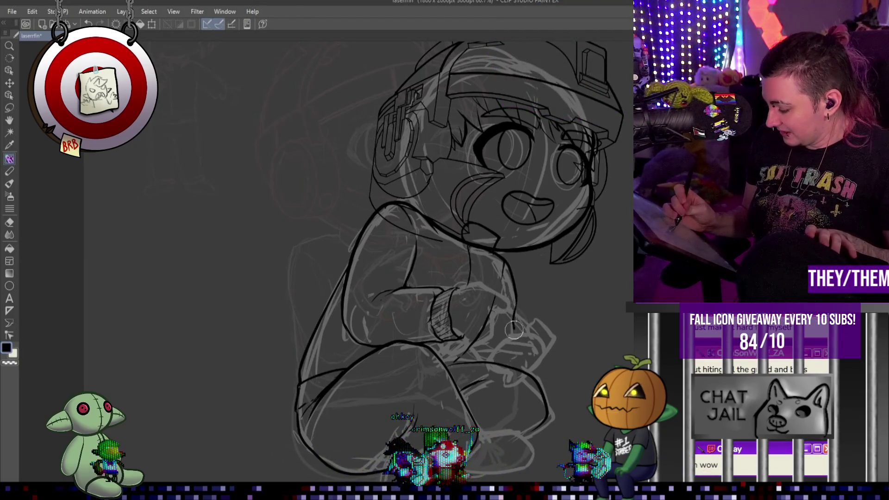
- Ink the outline along the arm's right side down toward the lap, then scroll the canvas down
left_click_drag(515, 296, 513, 330)
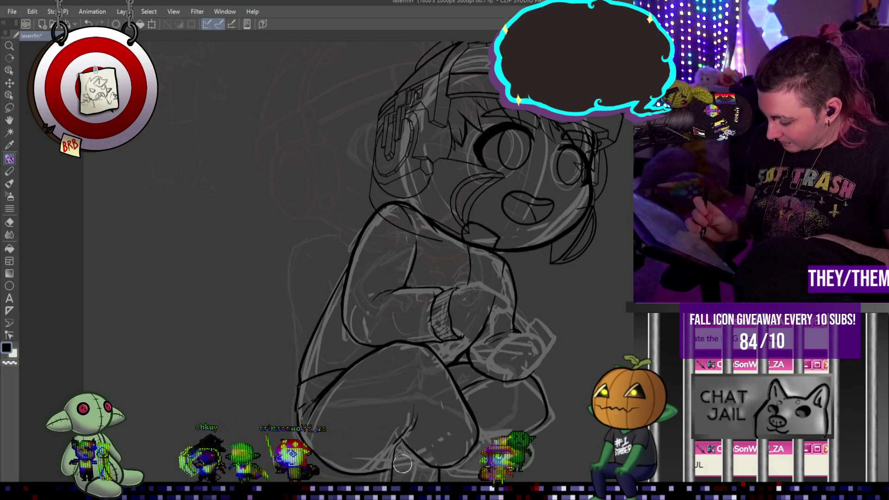
scroll(402, 463, "down", 3)
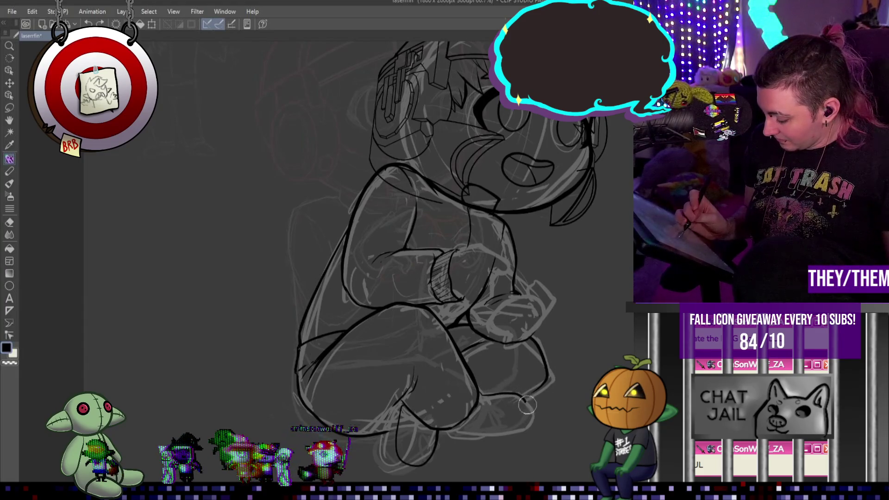
- Ink the foot's bottom edge, the leg's lower outline and a first stroke at the right knee
mouse_move(528, 410)
left_mouse_down()
mouse_move(484, 433)
mouse_move(453, 435)
left_mouse_up()
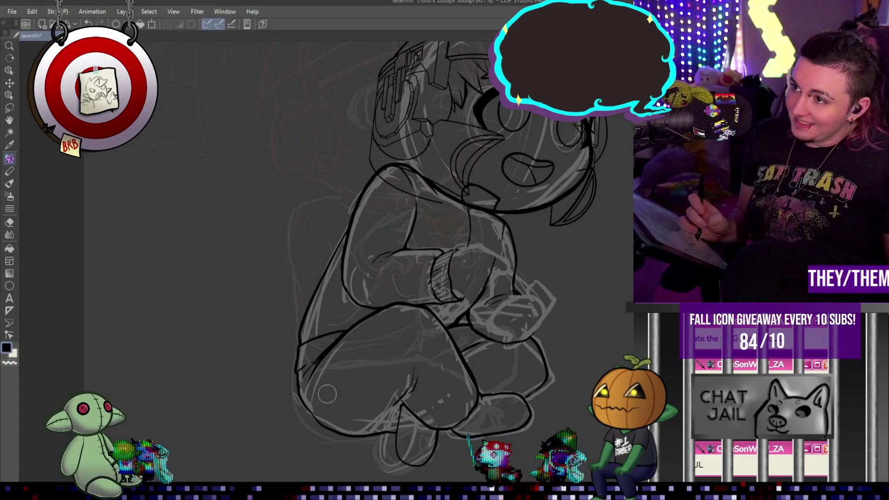
mouse_move(297, 374)
left_mouse_down()
mouse_move(324, 425)
mouse_move(347, 436)
left_mouse_up()
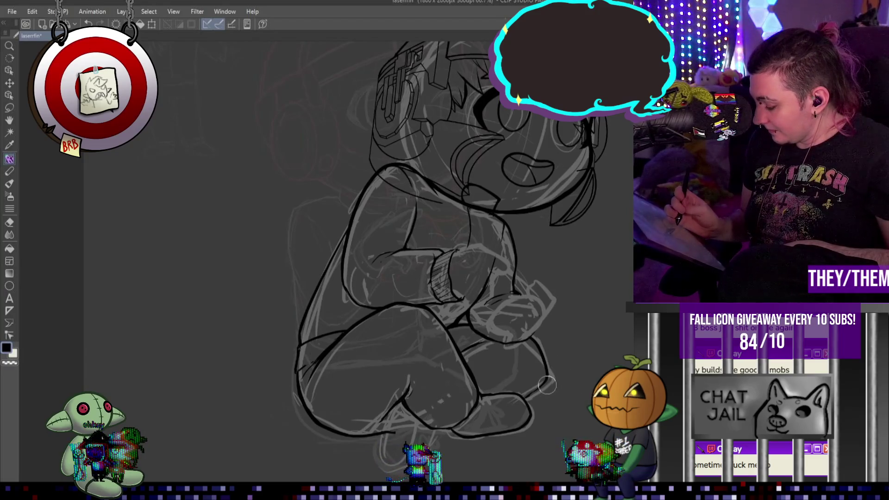
left_click_drag(547, 380, 551, 370)
- Ink short lines by the lower leg and the line running between the lower legs
left_click_drag(408, 396, 394, 458)
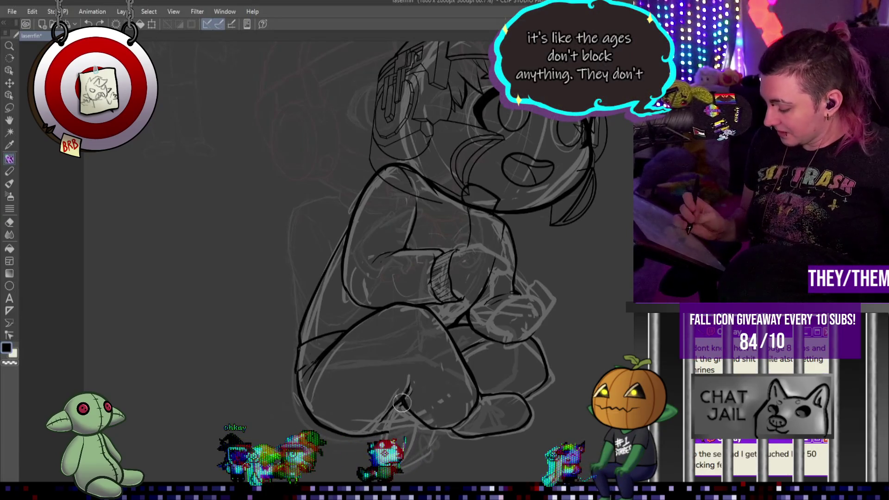
left_click_drag(400, 402, 390, 439)
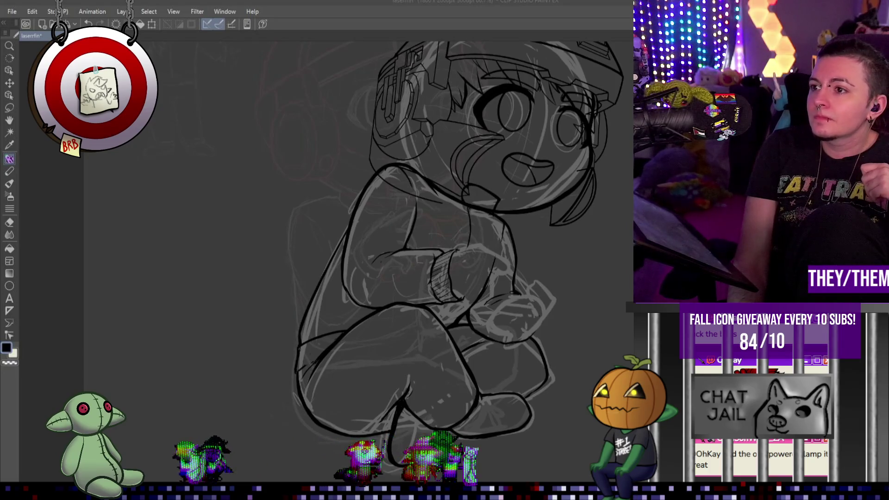
- Zoom the canvas out and back in to frame the character's hand and controller
scroll(558, 256, "down", 3)
scroll(558, 256, "up", 2)
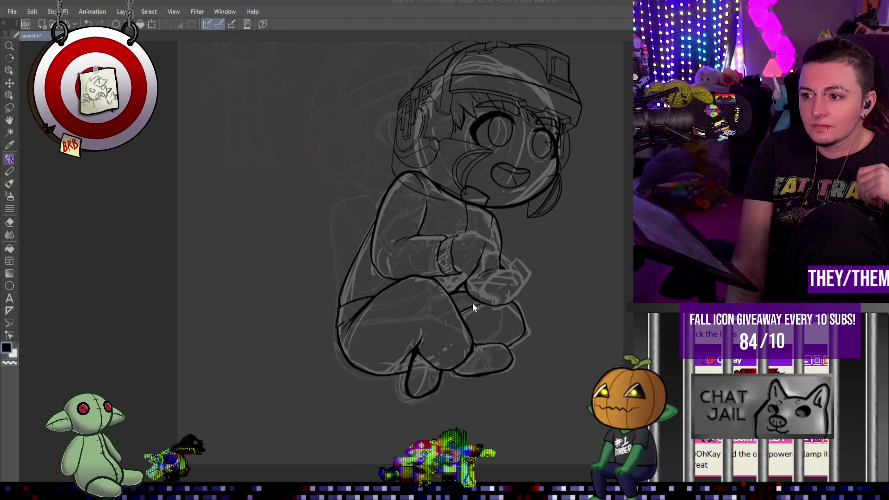
scroll(429, 297, "down", 1)
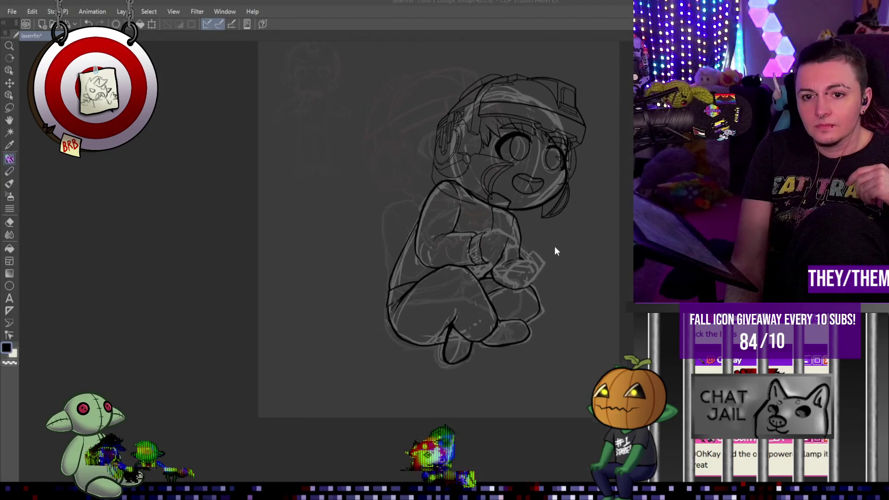
scroll(535, 245, "up", 2)
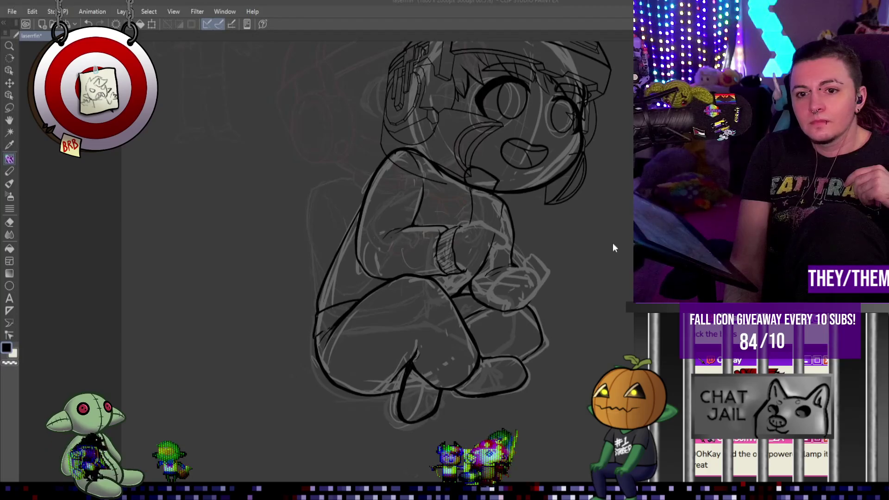
scroll(573, 223, "down", 2)
scroll(538, 198, "up", 1)
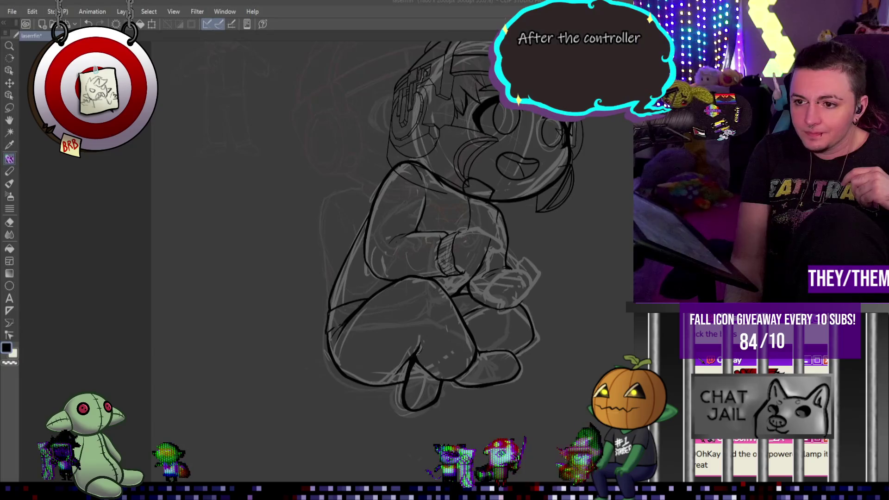
scroll(537, 222, "down", 1)
scroll(537, 222, "up", 1)
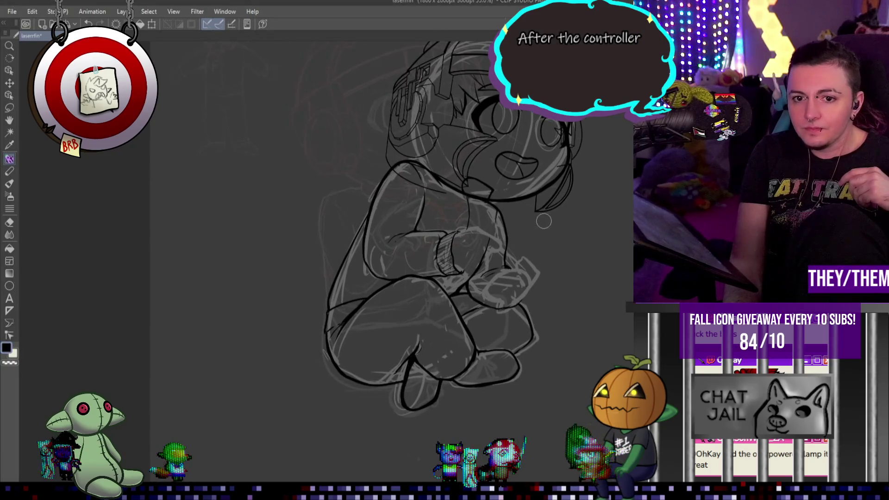
scroll(543, 221, "up", 1)
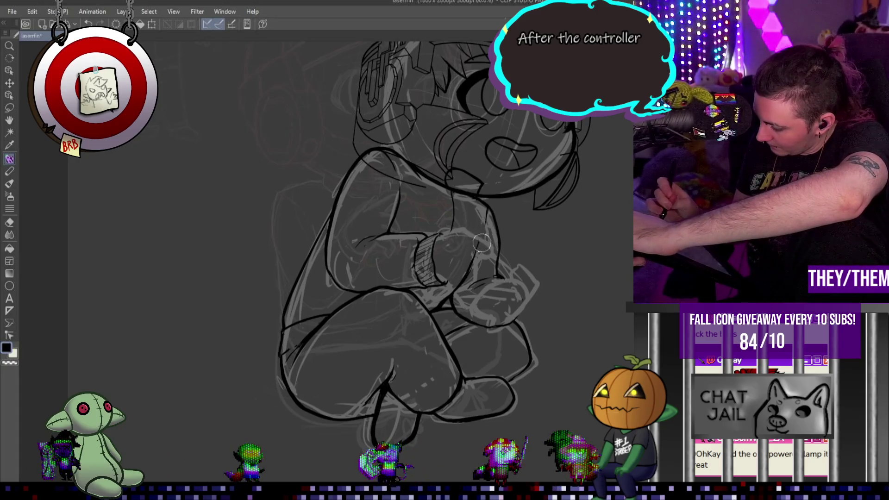
- Ink the hand's top edge, right edge and thumb curve, undoing and redoing strokes to compare
mouse_move(482, 245)
left_mouse_down()
mouse_move(527, 276)
mouse_move(523, 294)
left_mouse_up()
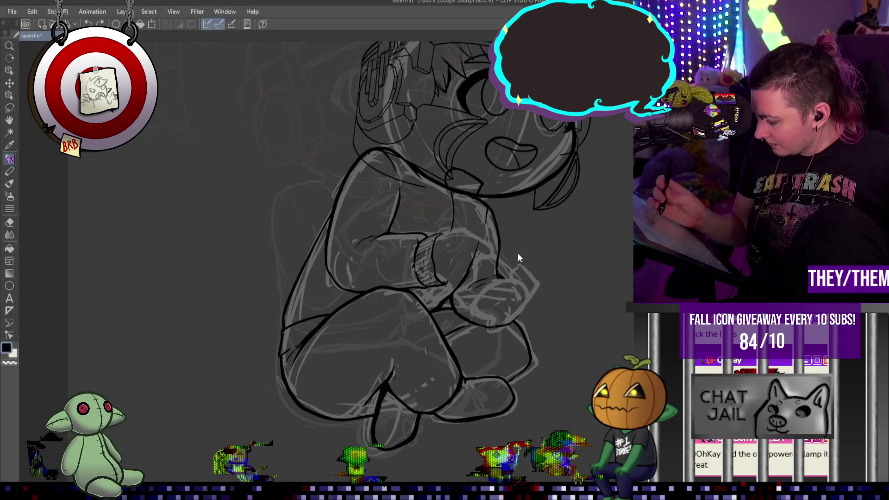
mouse_move(516, 297)
left_mouse_down()
mouse_move(462, 247)
mouse_move(437, 291)
mouse_move(489, 289)
left_mouse_up()
key("ctrl+z")
mouse_move(486, 246)
left_mouse_down()
mouse_move(519, 270)
mouse_move(511, 305)
left_mouse_up()
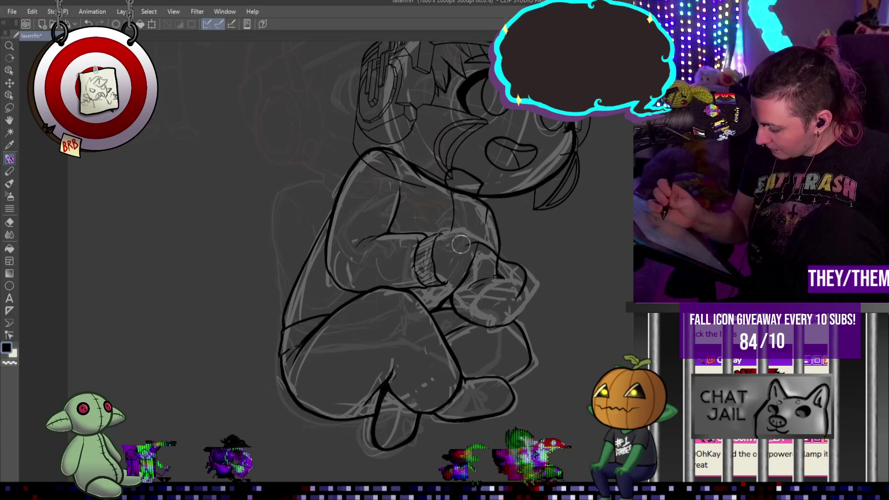
left_click_drag(462, 247, 444, 283)
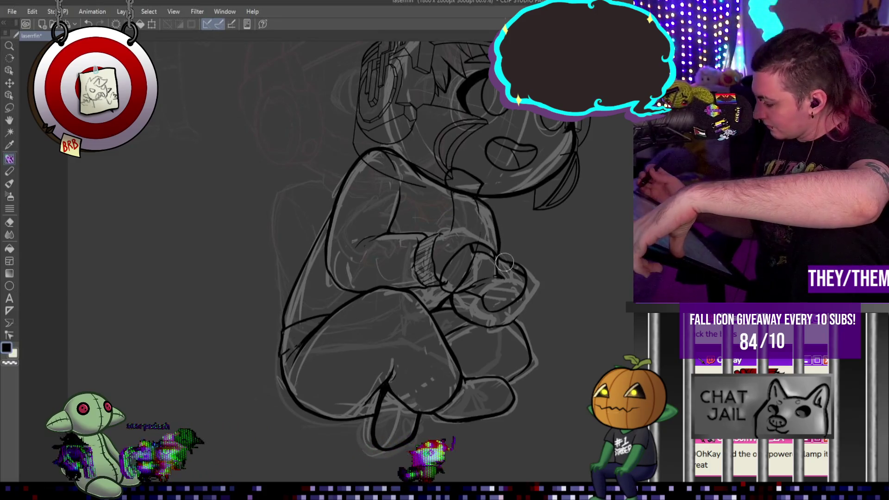
key("ctrl+z")
key("ctrl+y")
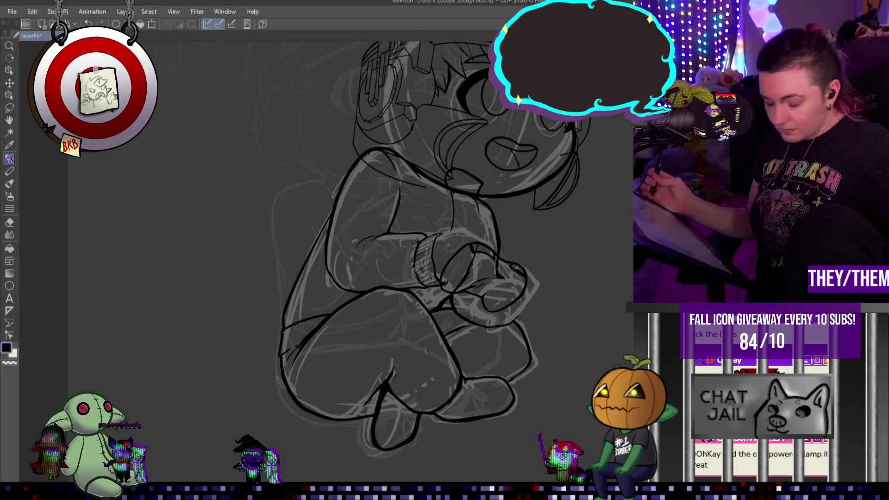
key("ctrl+t")
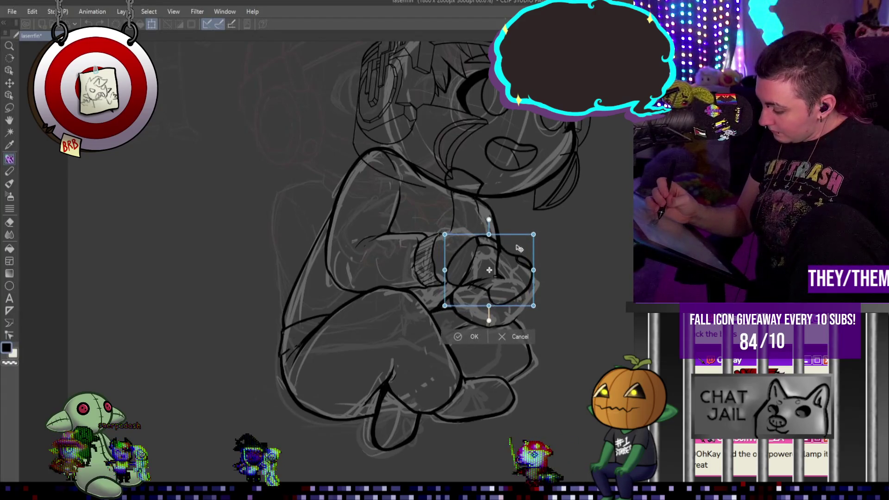
- Rotate the hand slightly clockwise and commit, then undo the small strokes on the hand
mouse_move(518, 249)
left_mouse_down()
mouse_move(569, 250)
mouse_move(535, 256)
left_mouse_up()
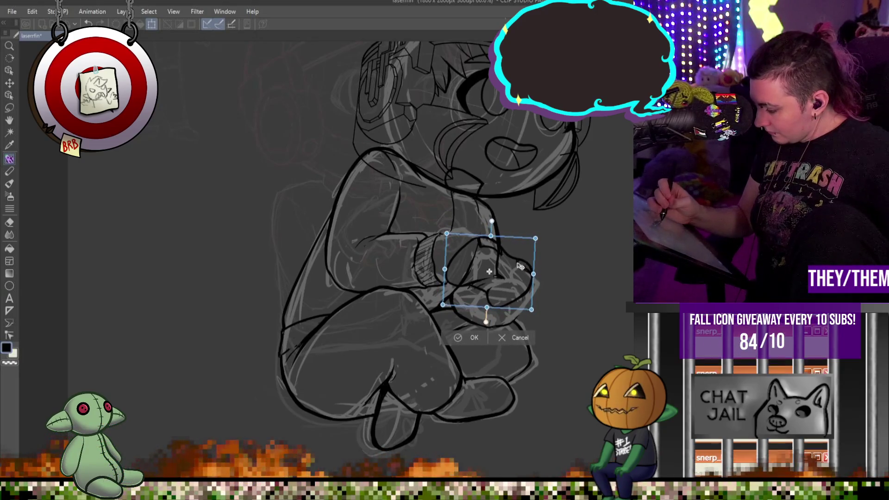
key("Return")
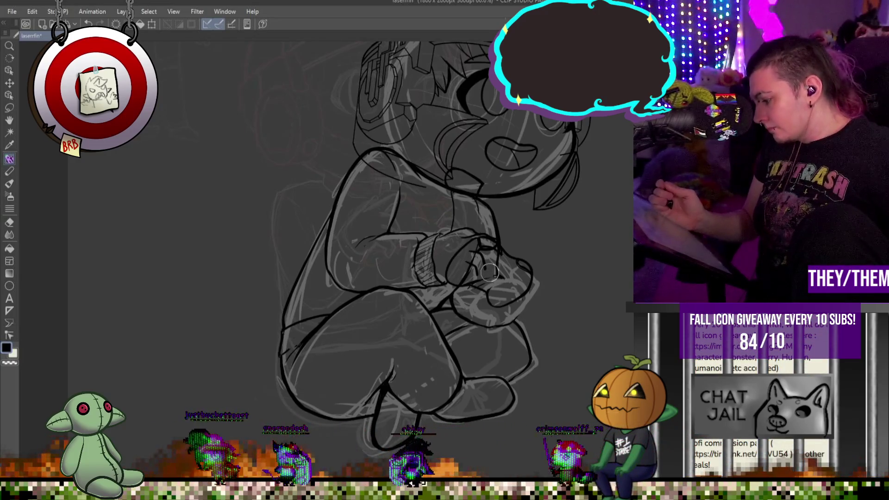
key("ctrl+z")
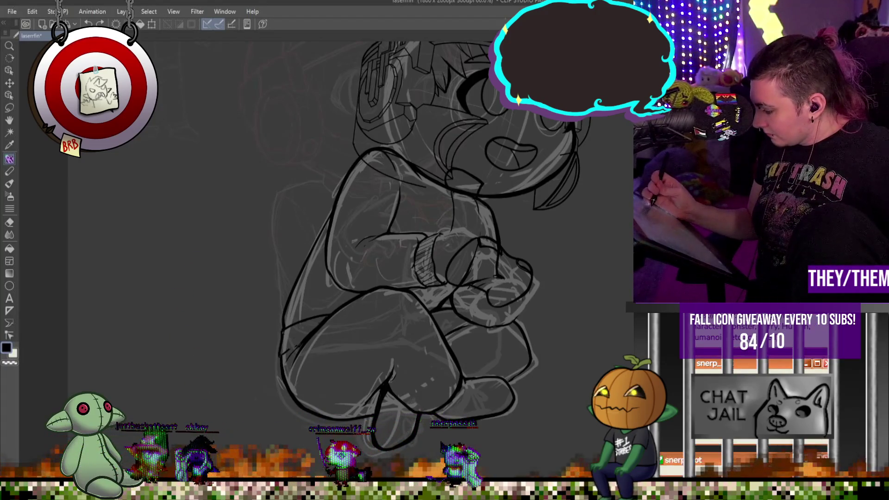
key("ctrl+z")
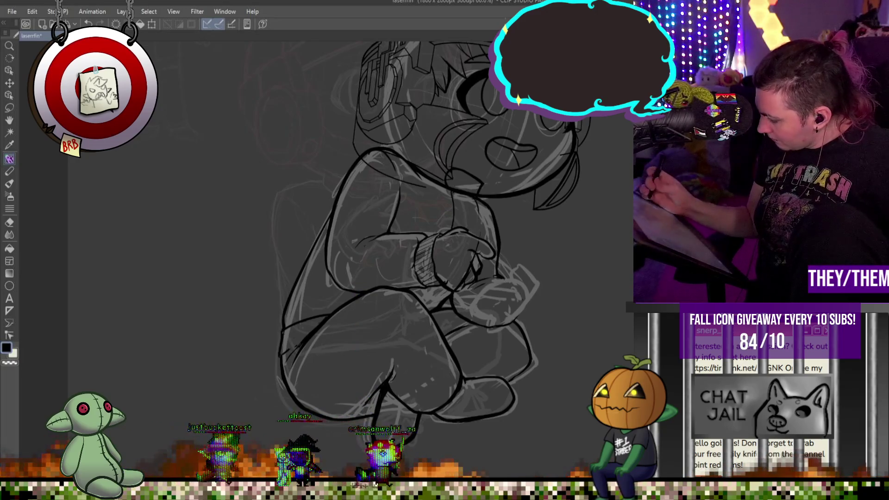
left_click_drag(476, 241, 530, 282)
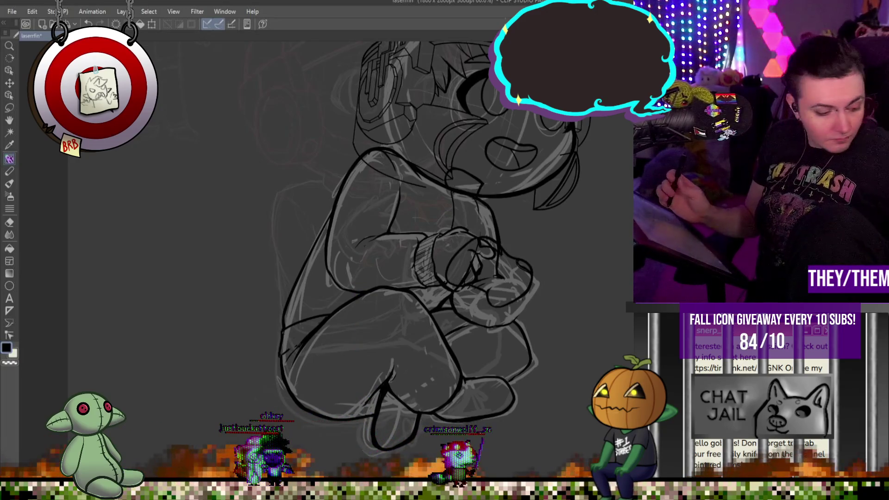
key("ctrl+t")
key("Return")
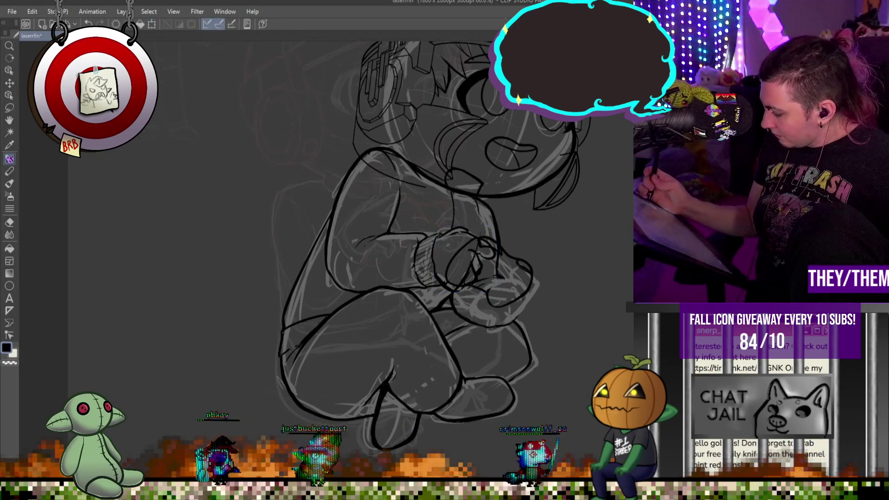
- Shift the hand sketch and controller a few pixels up and left with Free Transform
key("ctrl+t")
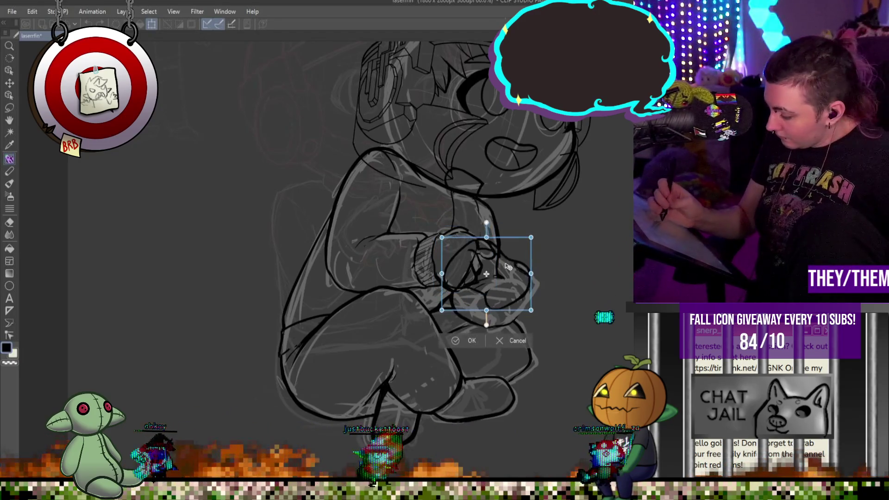
left_click_drag(505, 269, 505, 266)
key("Return")
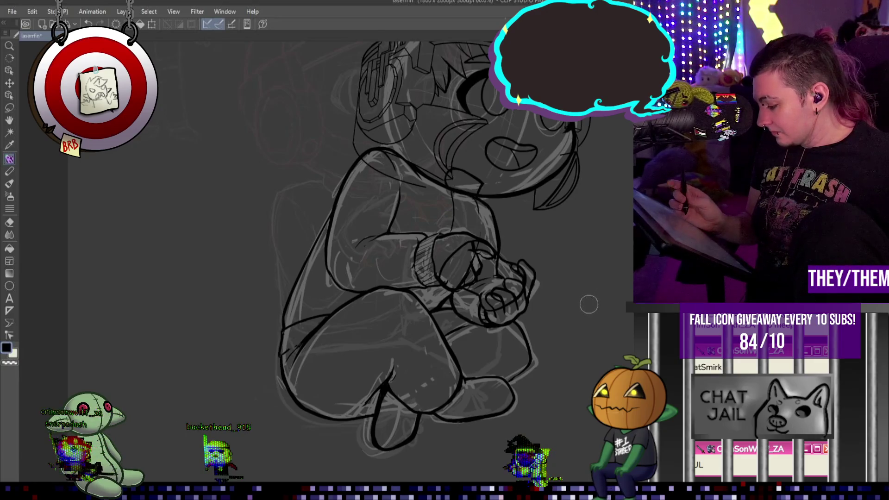
- Zoom in closer on the controller hand
key("ctrl+plus")
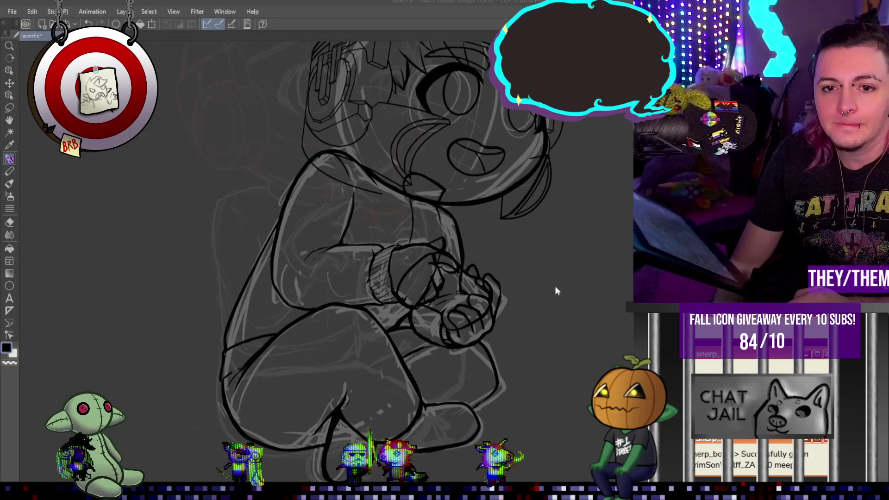
- Zoom out and back in to review the inked chibi figure
scroll(561, 307, "down", 5)
scroll(557, 323, "up", 3)
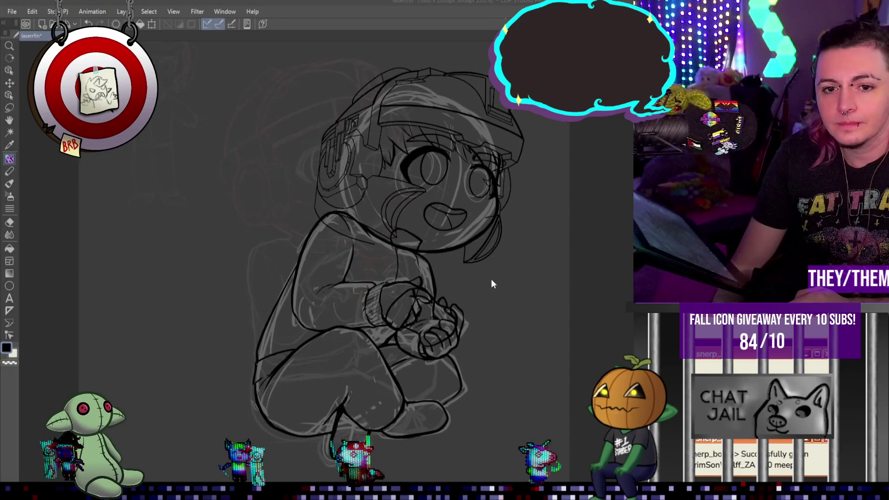
- Zoom in and out around the inked hand to frame it for skin-tone colouring
scroll(491, 278, "down", 2)
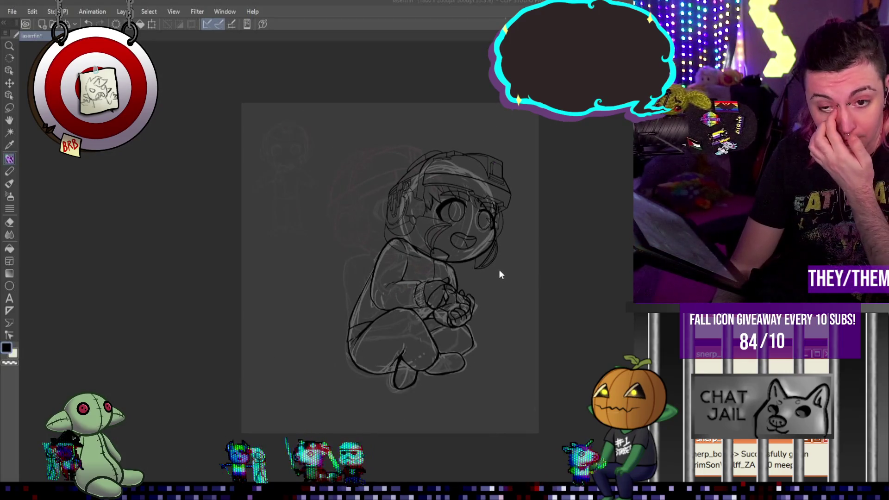
scroll(499, 269, "up", 3)
scroll(462, 223, "up", 1)
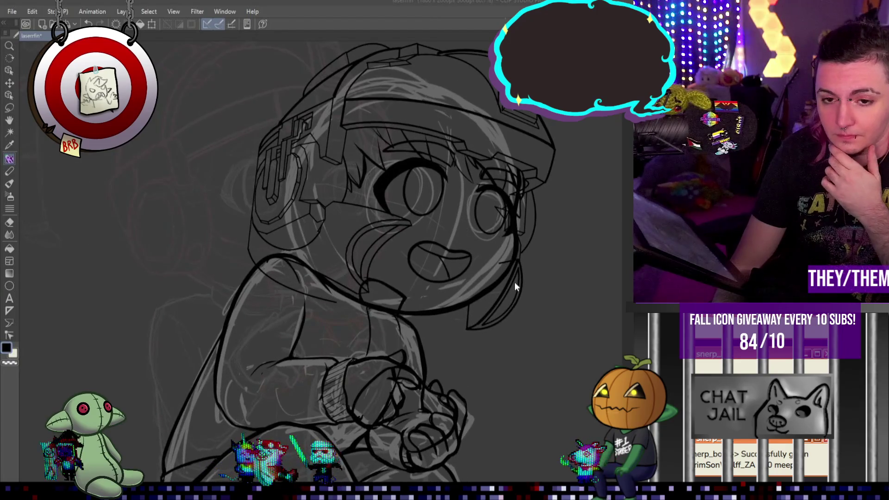
scroll(518, 296, "down", 2)
scroll(477, 310, "up", 4)
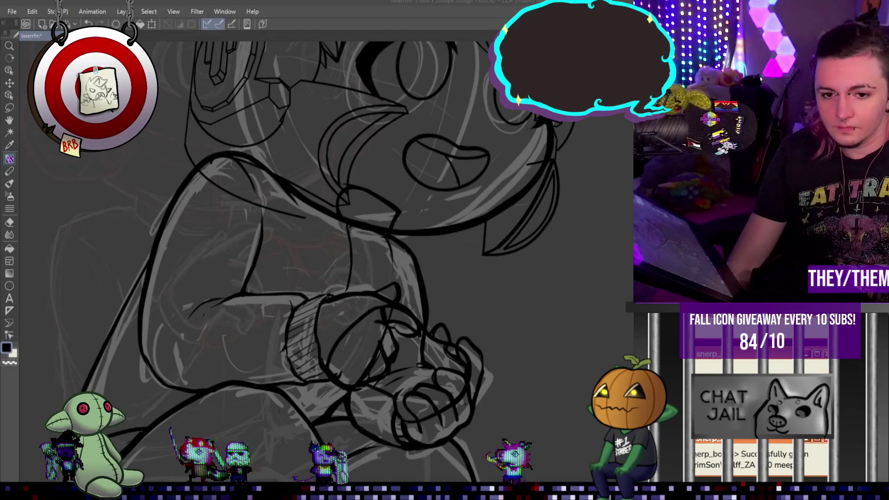
scroll(519, 364, "down", 1)
scroll(476, 371, "up", 3)
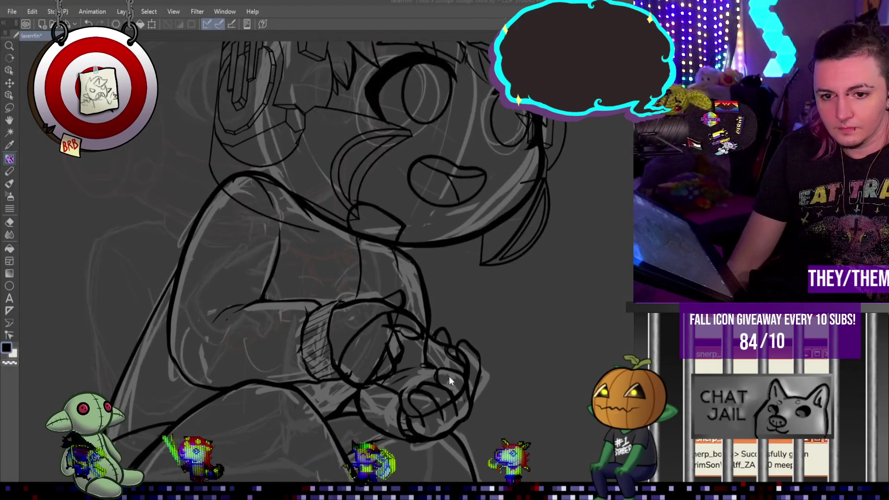
scroll(481, 377, "down", 2)
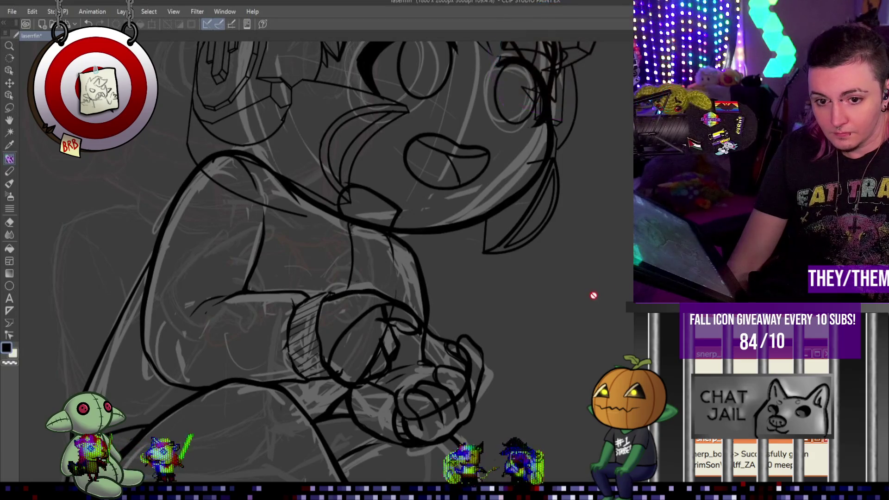
scroll(396, 313, "down", 3)
scroll(458, 368, "up", 3)
scroll(457, 368, "up", 2)
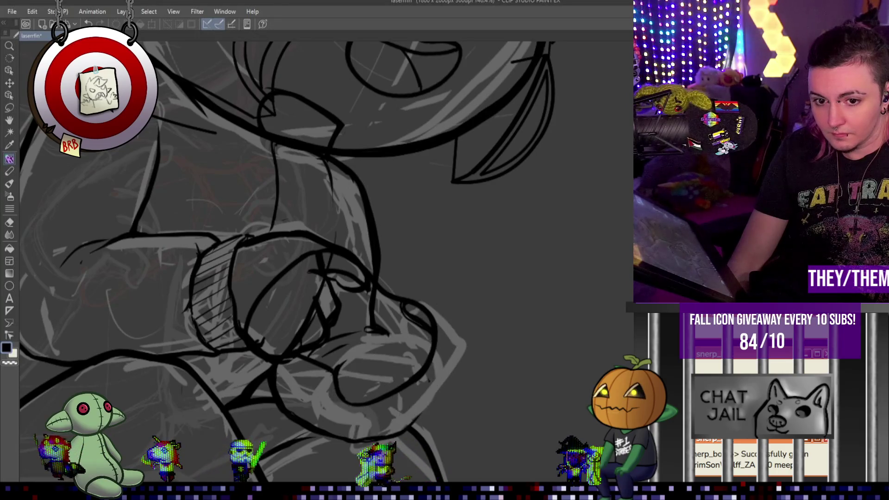
scroll(287, 264, "down", 2)
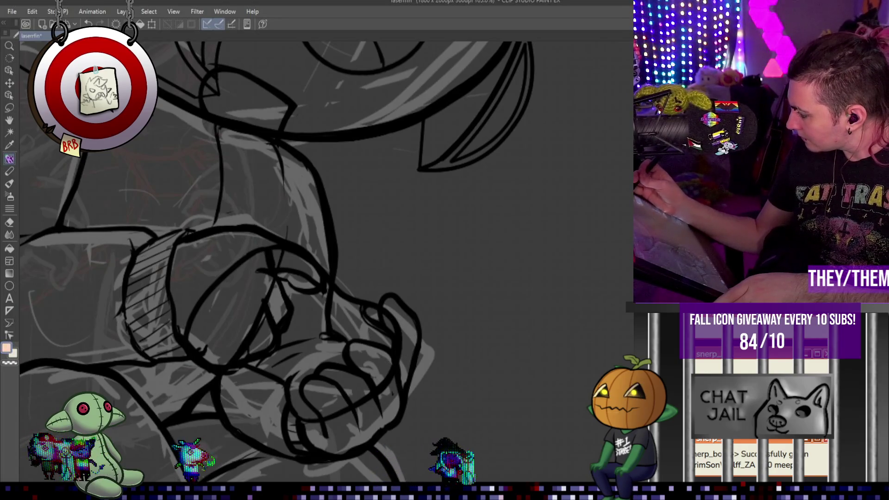
- Paint peach skin tone over the thumb tip, thumb and lower hand, then undo/redo to check it
left_click_drag(388, 303, 406, 361)
mouse_move(395, 317)
left_mouse_down()
mouse_move(389, 308)
mouse_move(417, 329)
mouse_move(408, 324)
mouse_move(410, 335)
mouse_move(413, 322)
left_mouse_up()
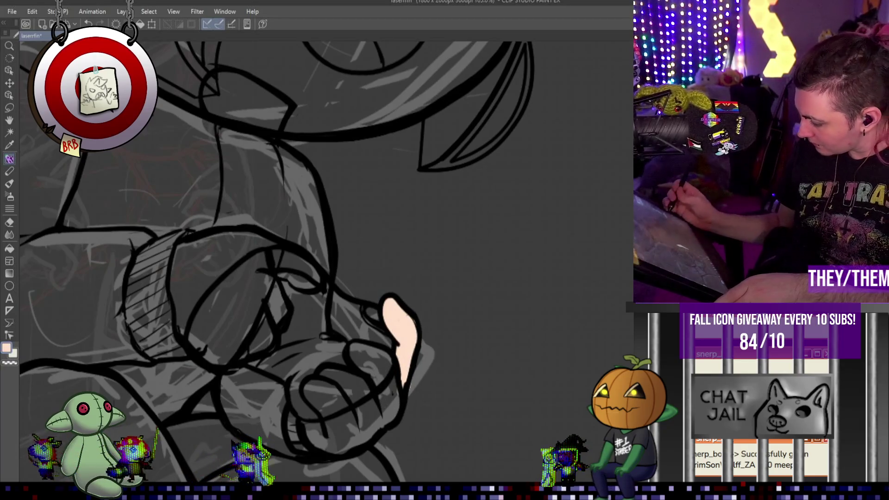
mouse_move(361, 366)
left_mouse_down()
mouse_move(356, 352)
mouse_move(367, 374)
left_mouse_up()
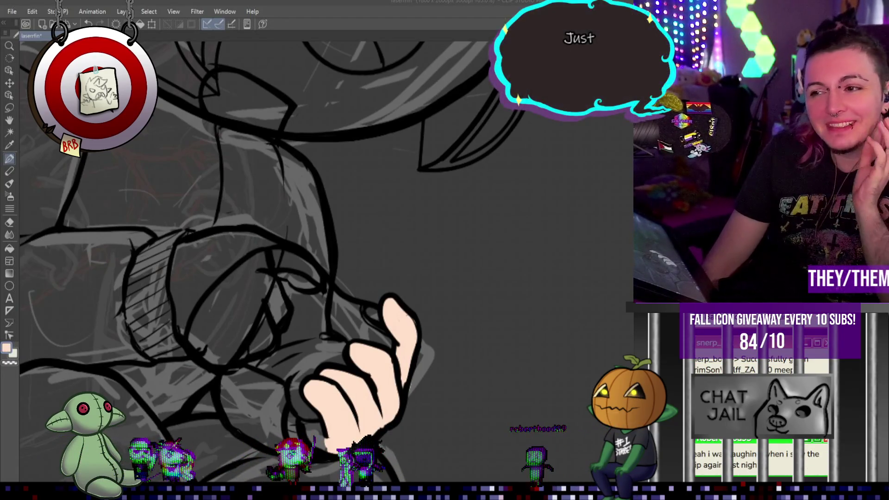
scroll(501, 278, "down", 2)
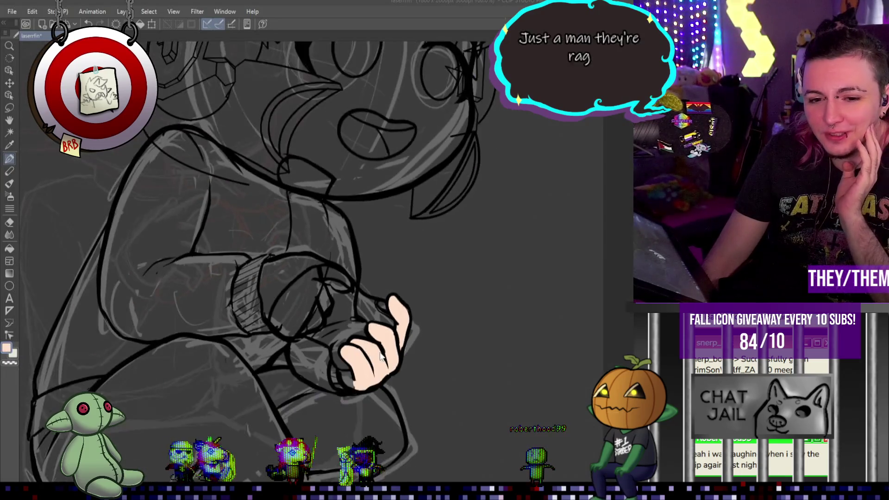
scroll(349, 357, "up", 3)
scroll(324, 399, "up", 2)
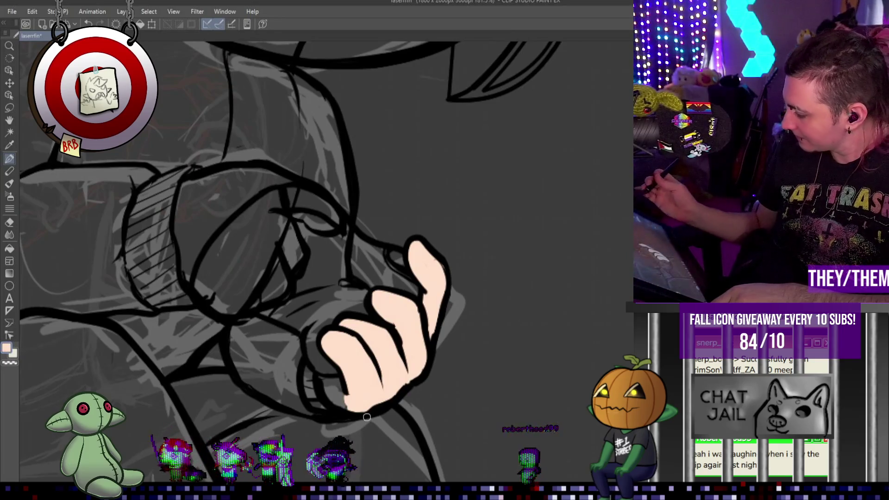
key("ctrl+z")
key("ctrl+y")
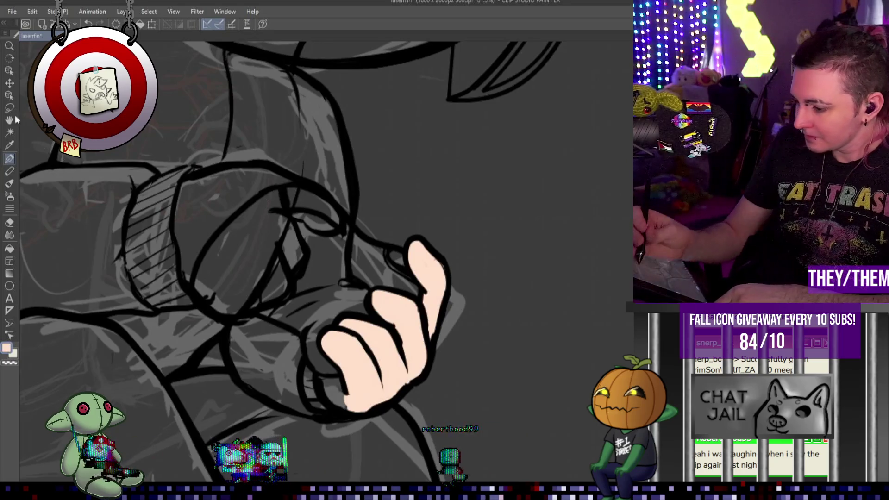
- Lasso the raised finger, try erasing its line art, restore it and deselect
key("m")
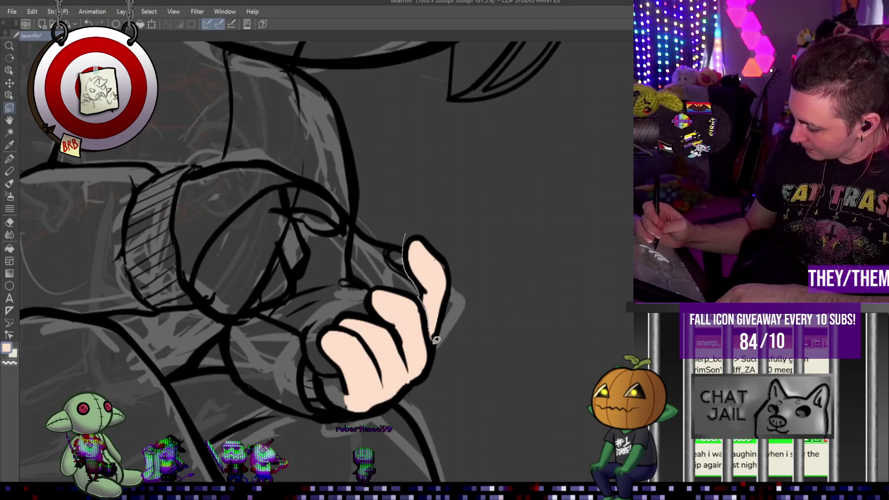
left_click_drag(468, 306, 414, 222)
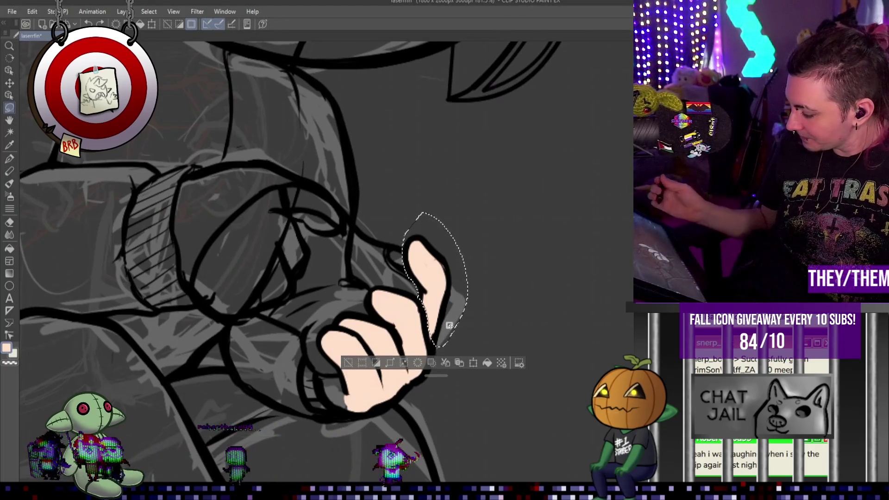
key("Delete")
key("ctrl+z")
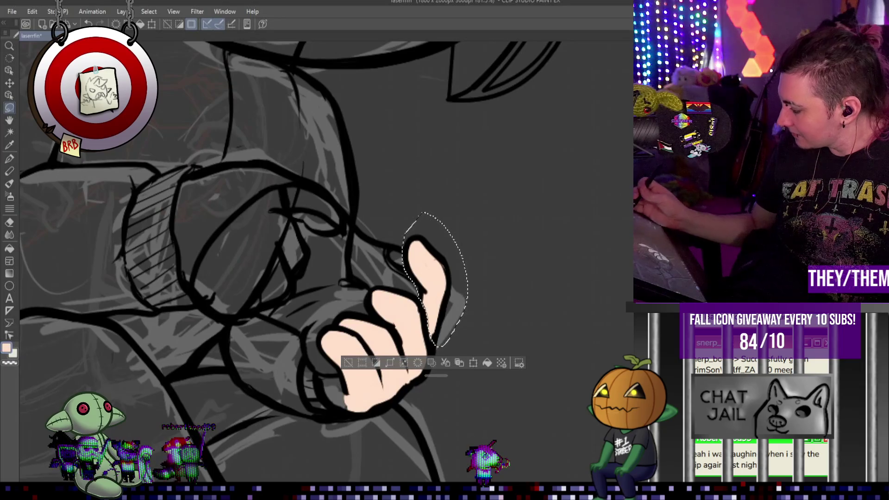
key("ctrl+d")
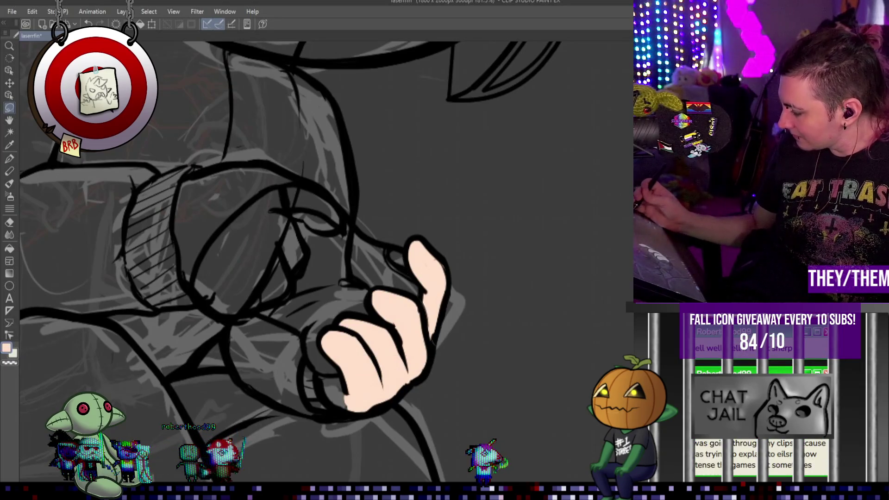
- Lasso the thumb area, compare its peach fill with undo/redo, then deselect
left_click_drag(422, 214, 435, 345)
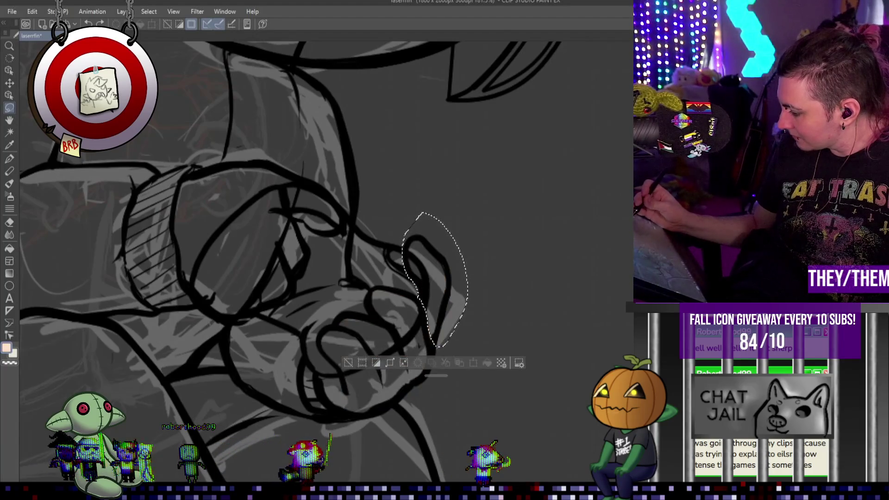
key("ctrl+z")
key("ctrl+y")
key("ctrl+z")
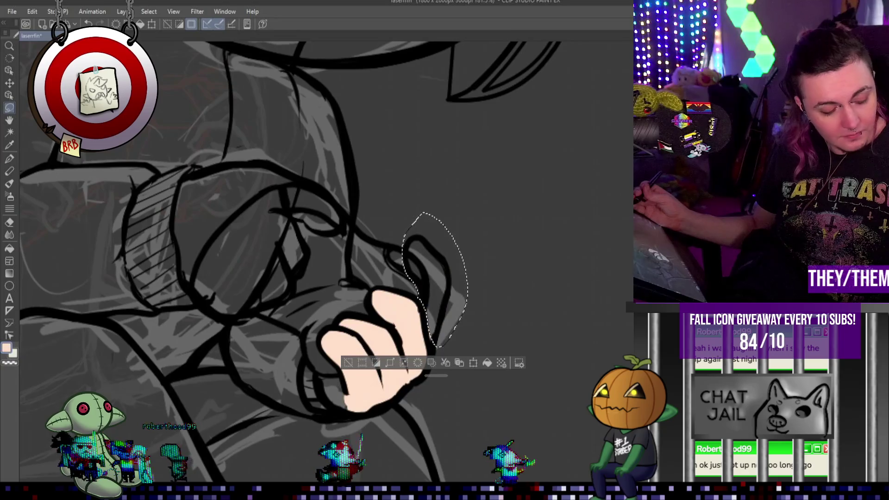
key("ctrl+y")
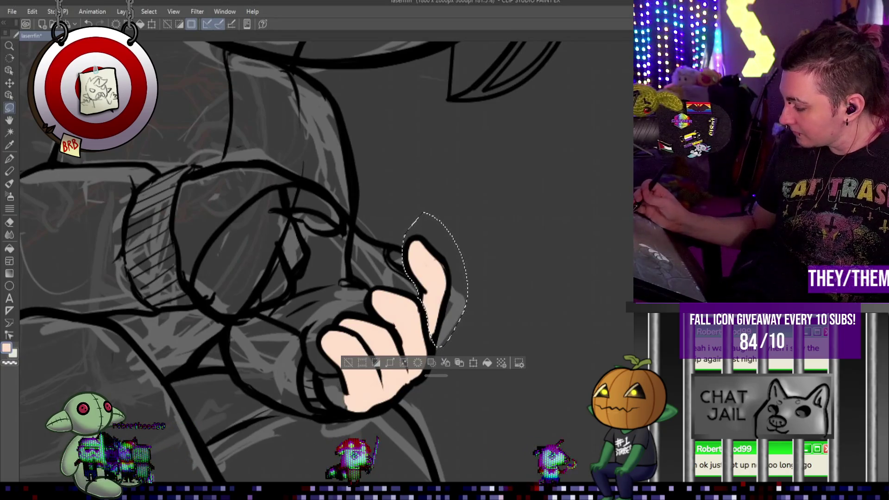
key("ctrl+d")
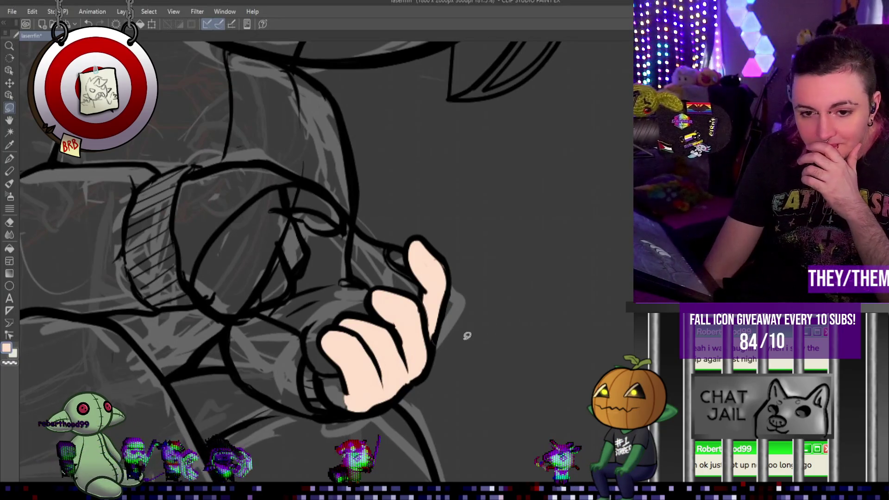
- Switch to the black Pen tool and zoom in around the raised thumb
scroll(509, 333, "up", 1)
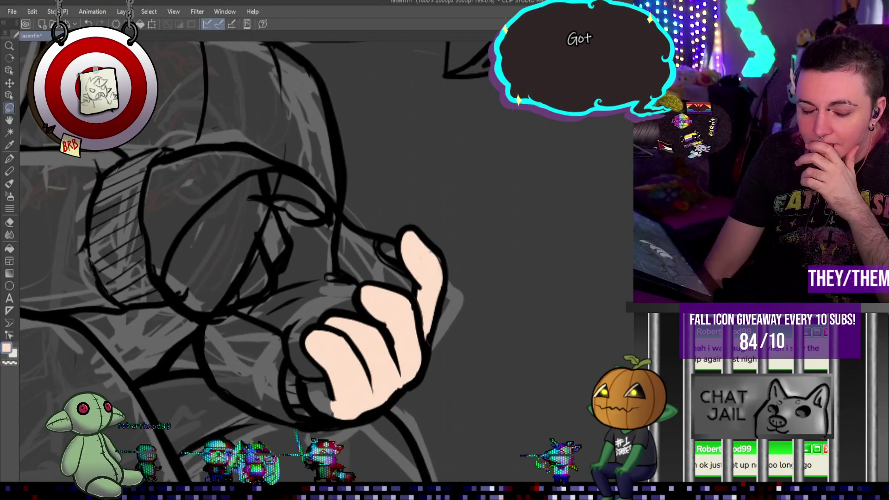
scroll(458, 282, "up", 1)
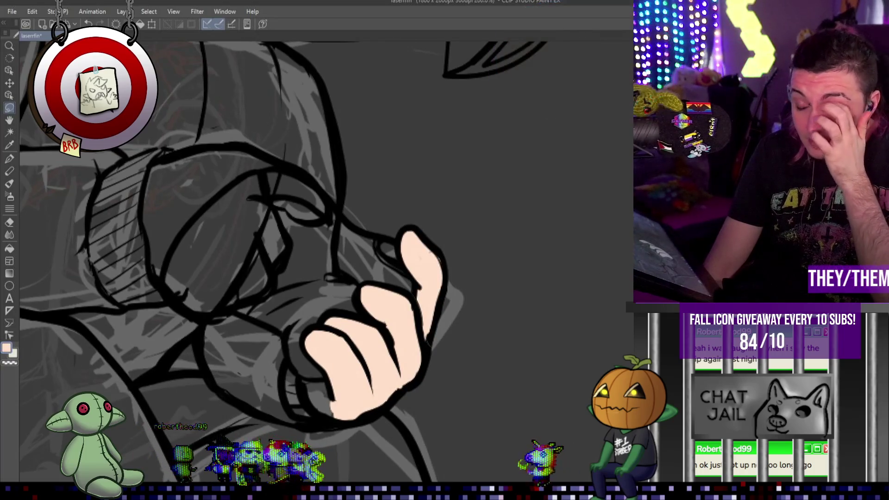
scroll(394, 257, "up", 3)
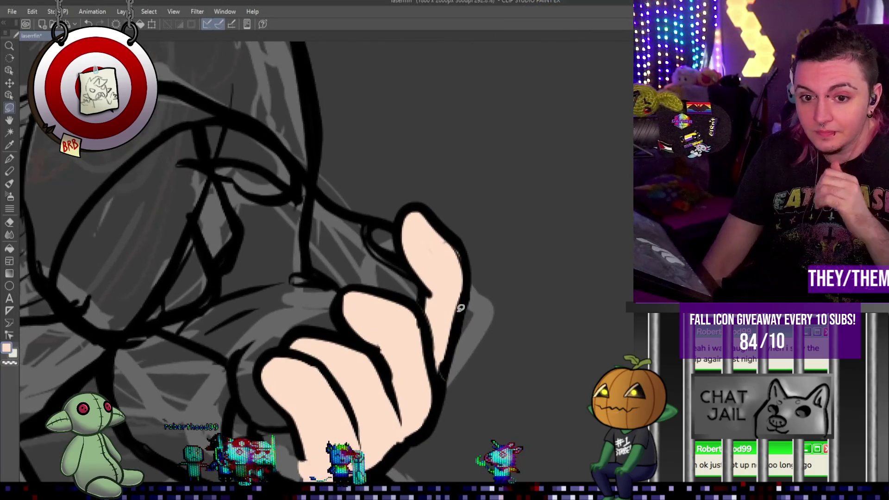
key("p")
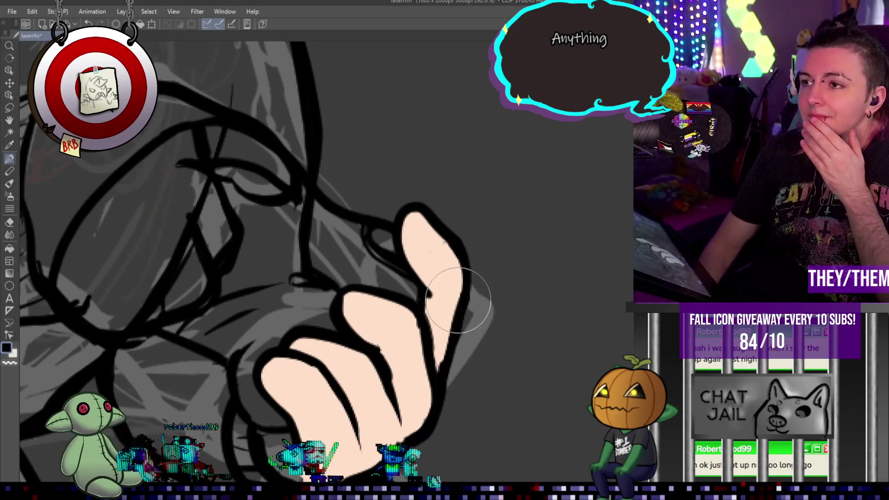
scroll(301, 239, "down", 5)
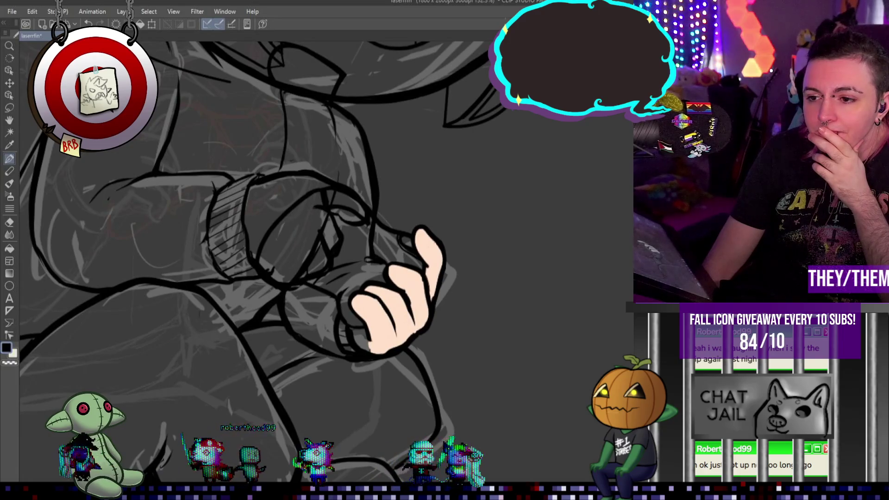
scroll(441, 260, "up", 3)
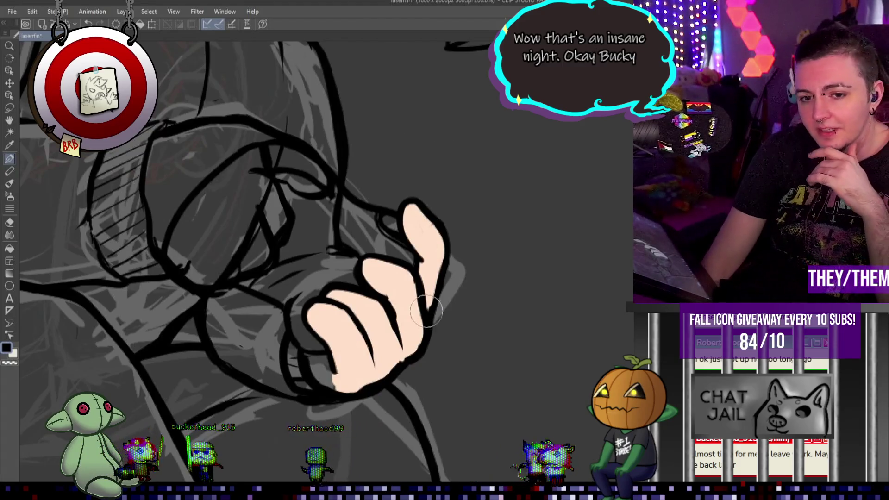
scroll(467, 279, "up", 2)
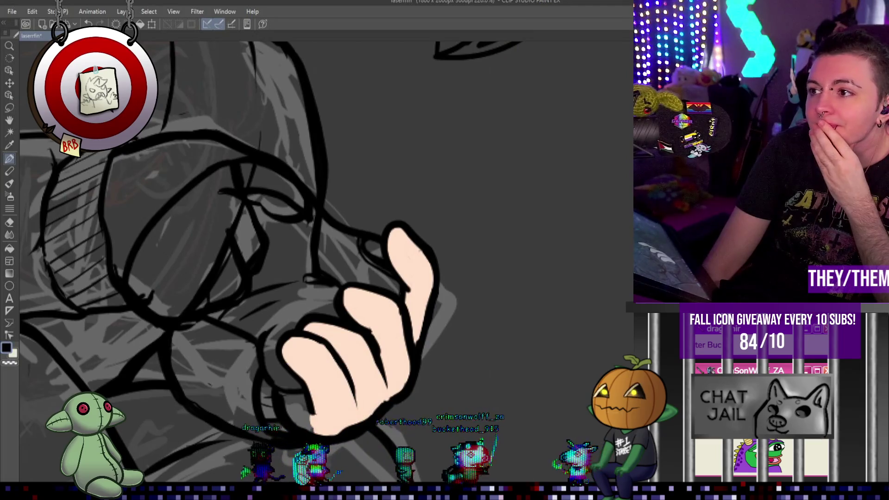
scroll(368, 352, "down", 2)
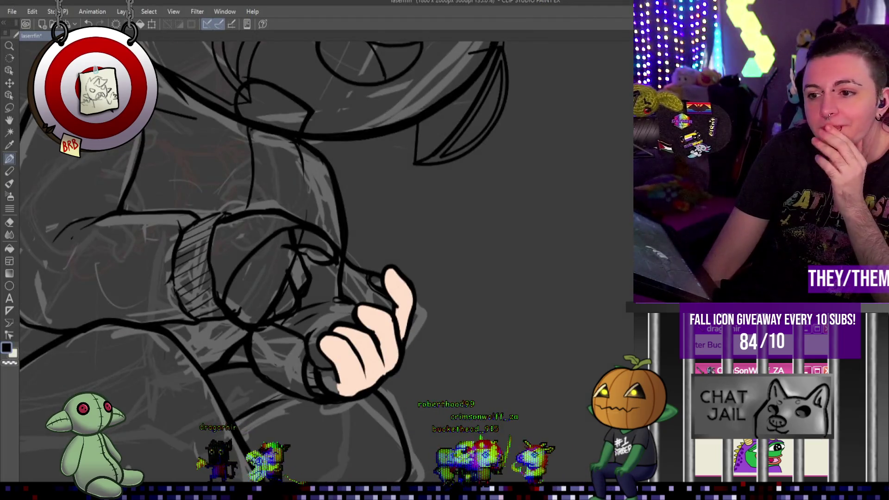
- Compare the raised thumb's outline and strokes, leaving its skin fill faded over the sketch
key("ctrl+z")
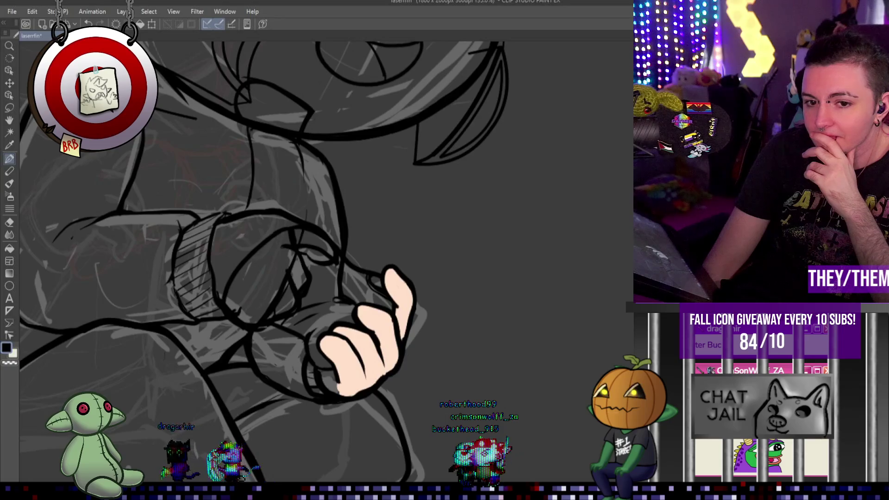
key("ctrl+y")
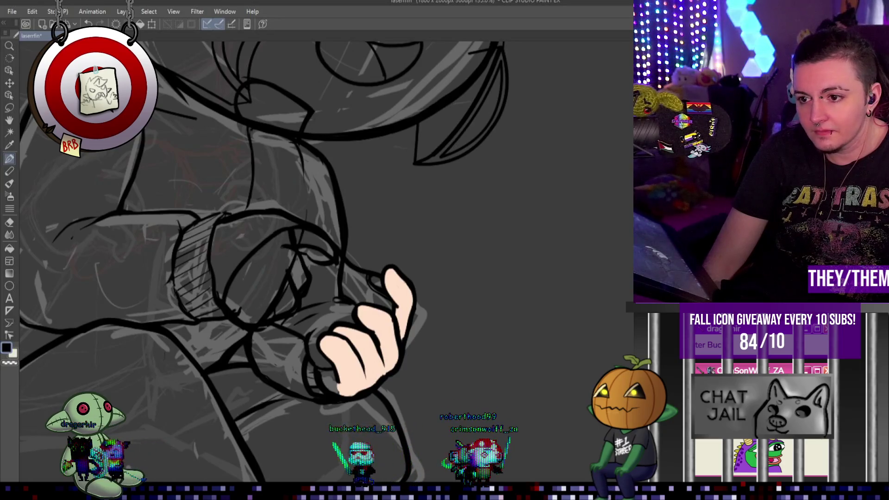
key("ctrl+z")
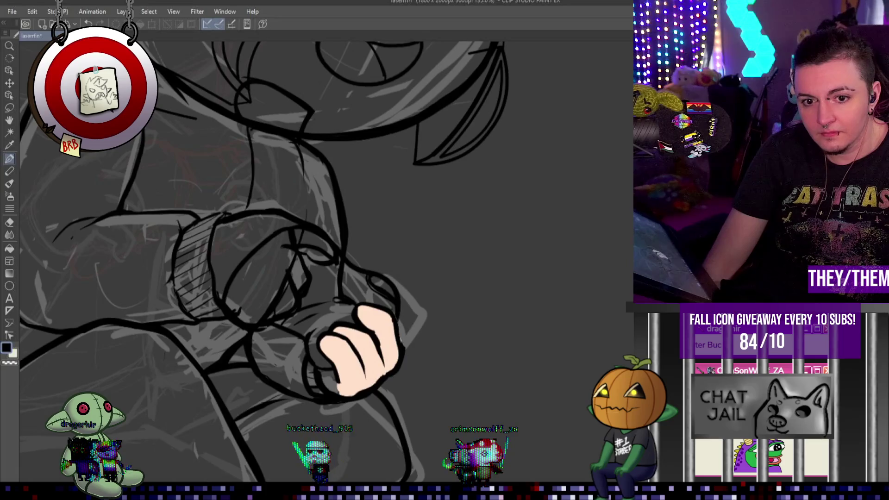
scroll(452, 249, "up", 1)
scroll(418, 276, "up", 1)
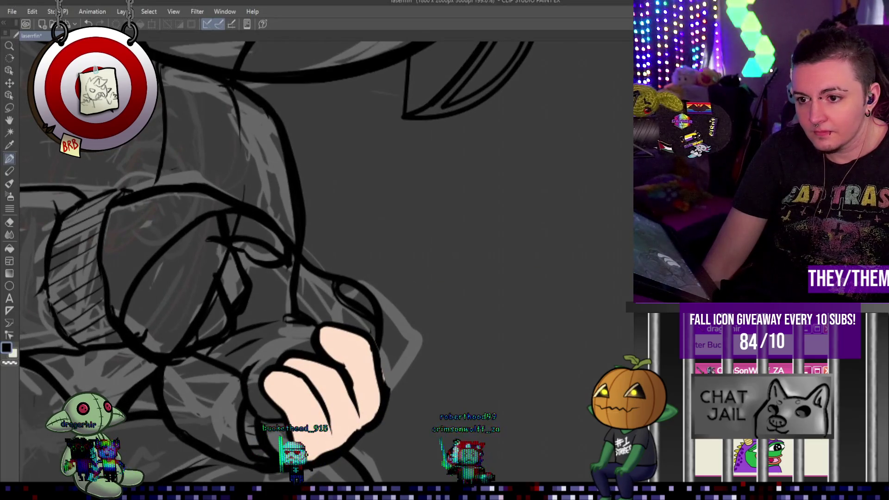
key("ctrl+y")
key("ctrl+z")
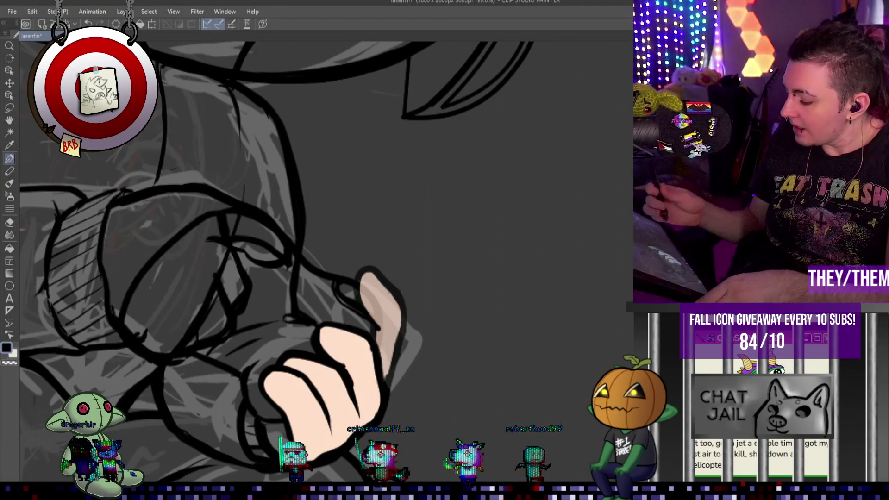
- With a different inking brush, ink the hand's right edge and the thumb's fingertip and inner line
key("j")
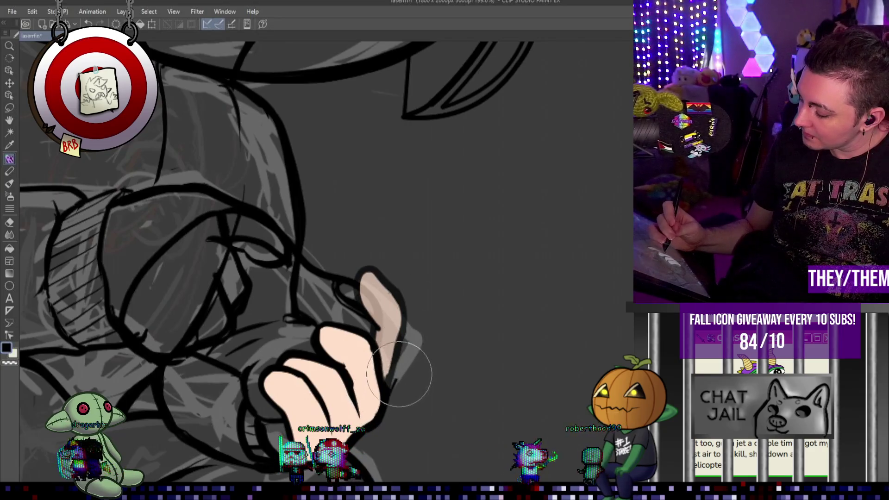
left_click_drag(421, 327, 408, 271)
mouse_move(365, 289)
left_mouse_down()
mouse_move(391, 257)
mouse_move(414, 296)
left_mouse_up()
left_click_drag(385, 271, 385, 309)
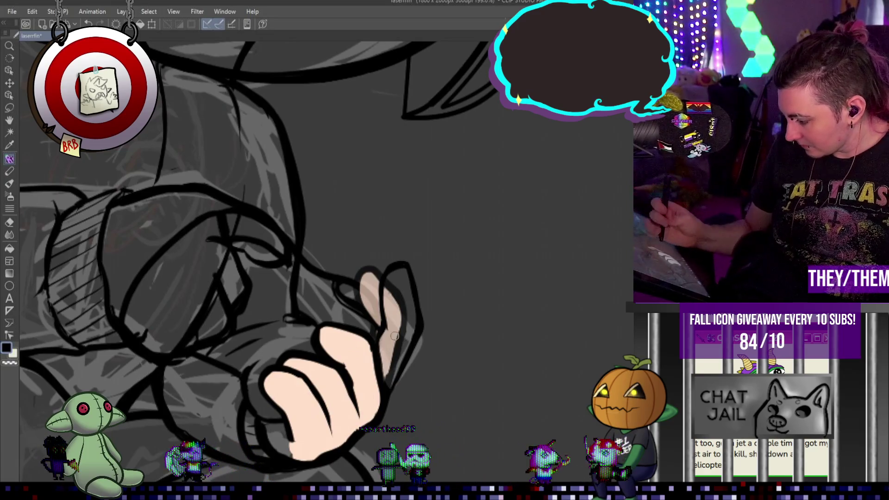
- Eyedrop the hand's skin colour and paint peach into the thumb, then undo that fill
left_click(370, 368, "alt")
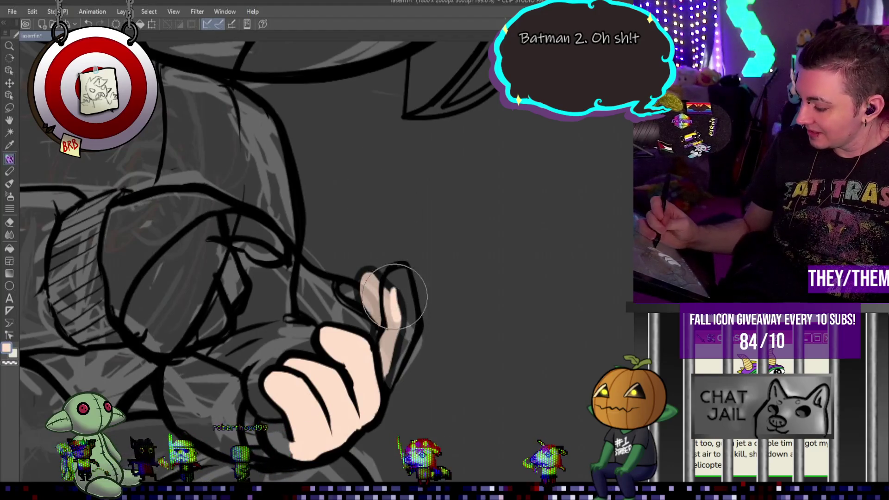
left_click_drag(389, 298, 416, 325)
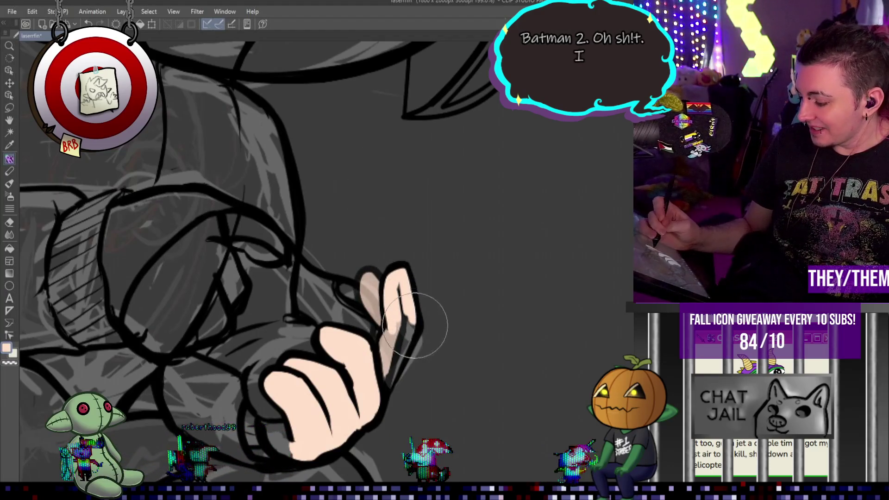
mouse_move(397, 280)
left_mouse_down()
mouse_move(380, 370)
mouse_move(388, 384)
mouse_move(397, 347)
mouse_move(407, 367)
mouse_move(407, 327)
mouse_move(399, 358)
left_mouse_up()
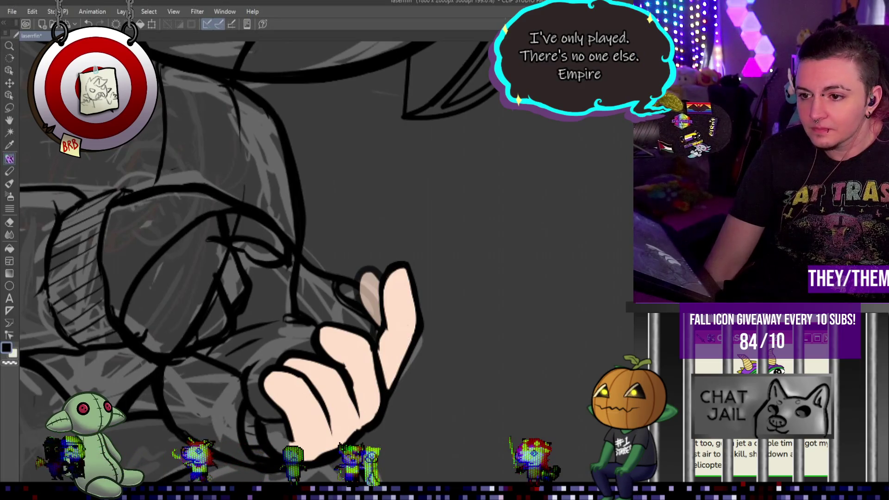
key("ctrl+z")
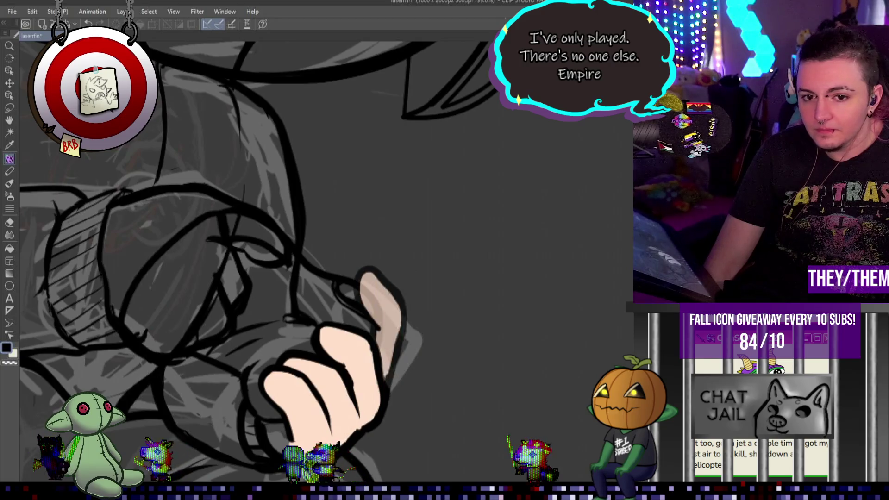
- Compare the hand with and without the raised finger's fill, leaving the old fill removed
key("ctrl+y")
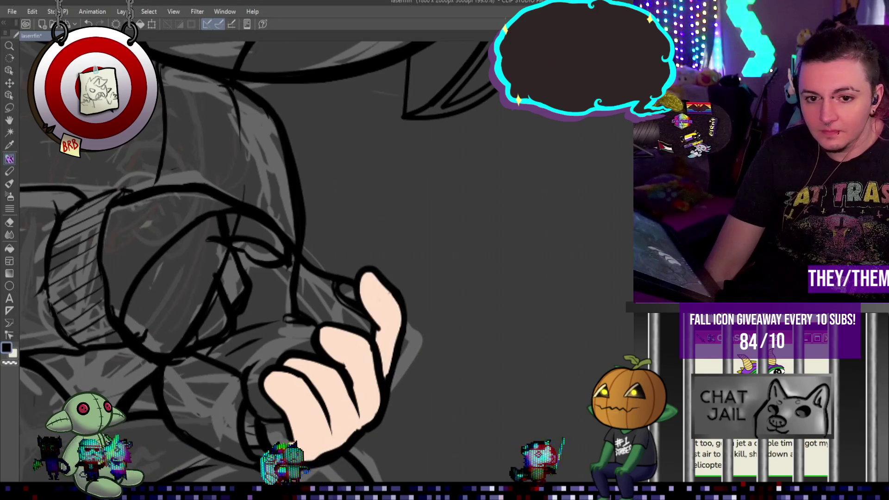
key("ctrl+z")
key("ctrl+y")
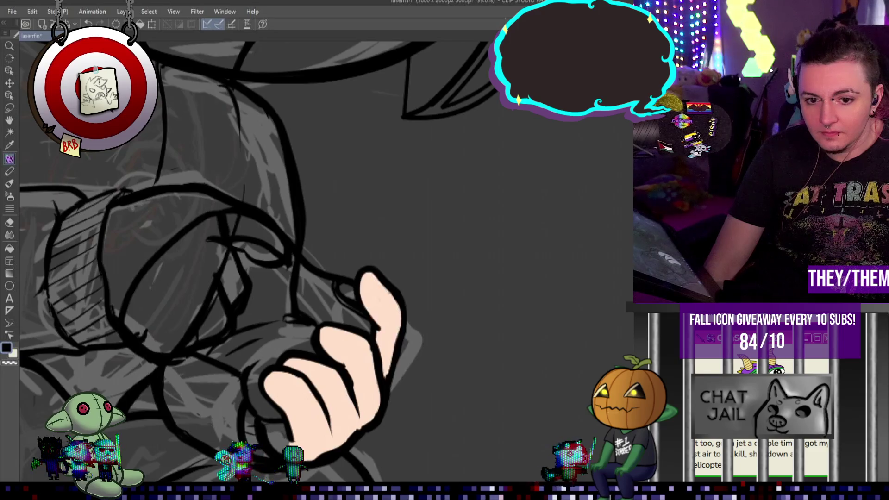
key("ctrl+z")
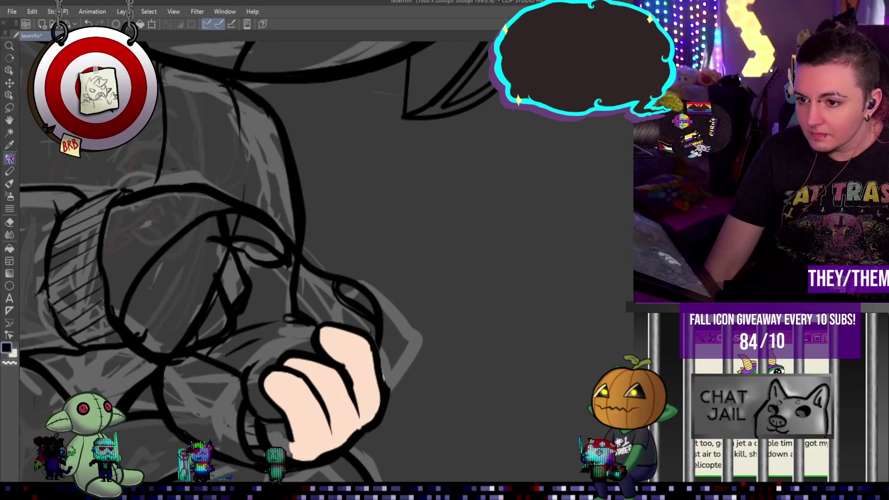
scroll(397, 347, "up", 2)
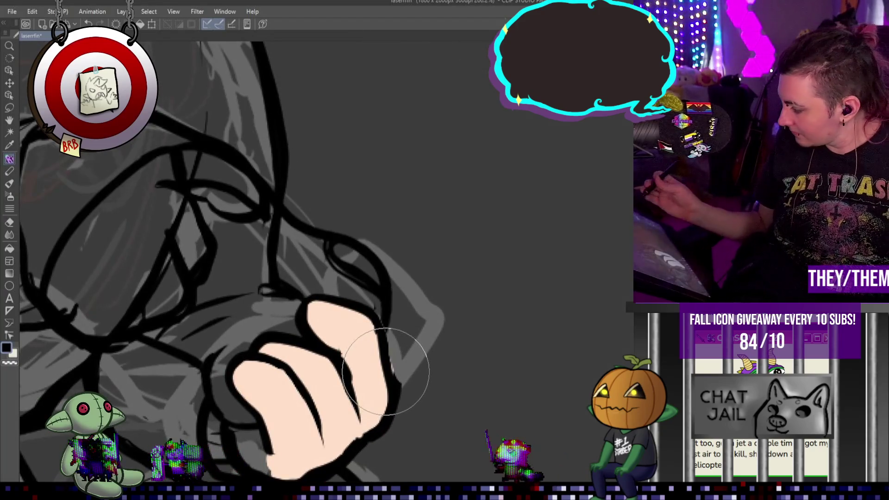
key("ctrl+z")
key("ctrl+y")
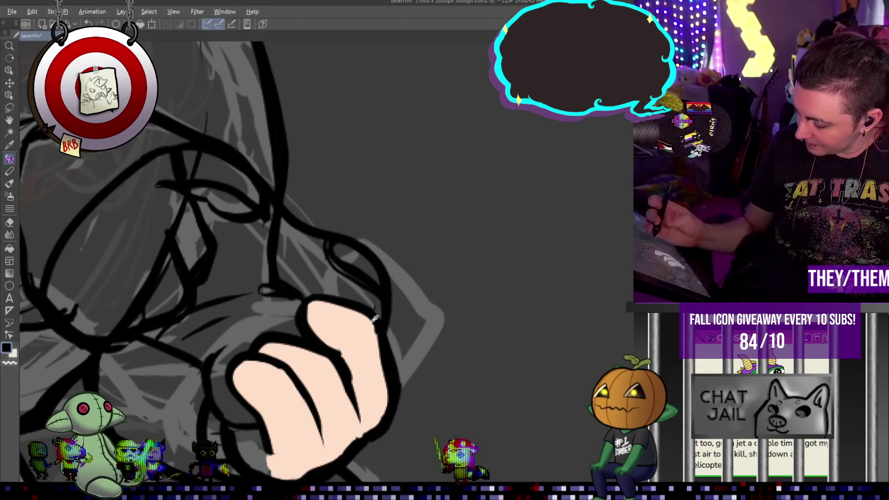
- Eyedrop the hand's peach skin colour and fill a new thumb shape beside the fist
left_click(375, 334, "alt")
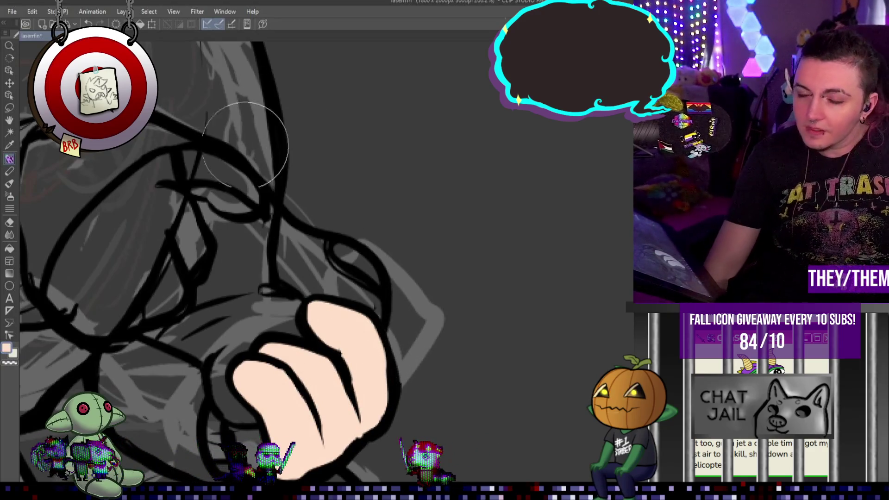
scroll(268, 129, "down", 3)
scroll(365, 210, "up", 1)
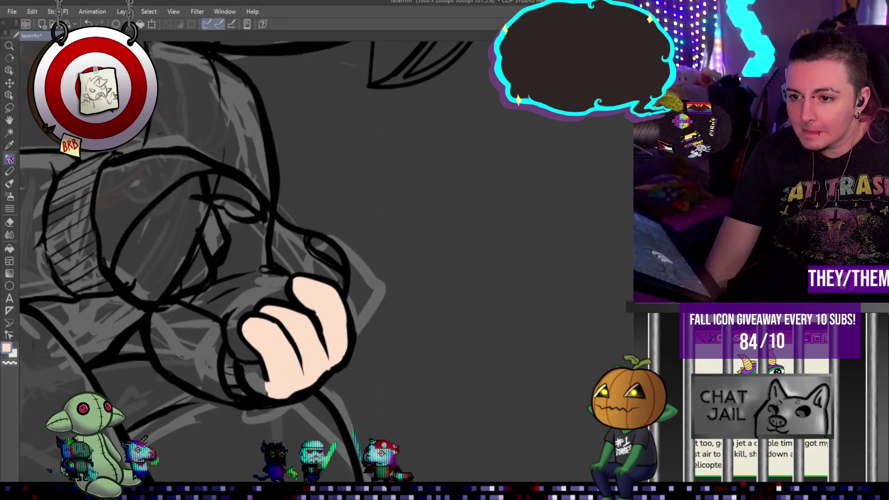
left_click_drag(329, 231, 354, 320)
scroll(408, 256, "down", 4)
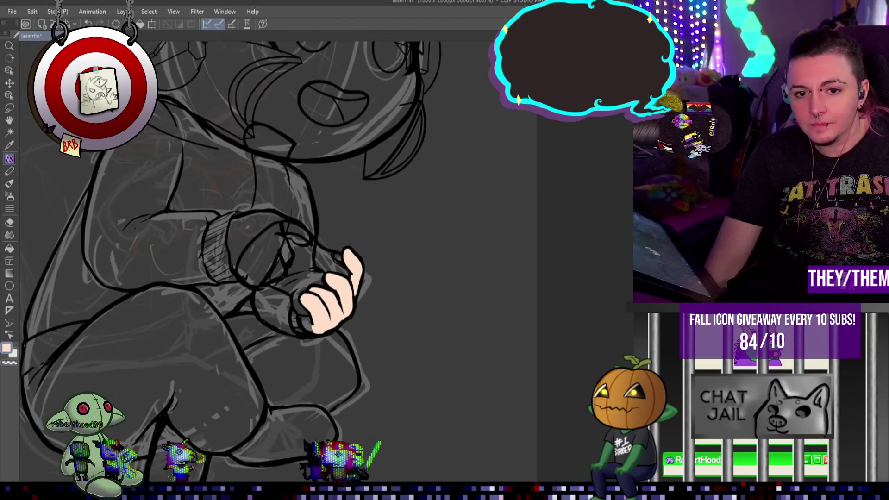
- Toggle the hand and fist skin fill on and off to compare it against the lineart
scroll(349, 251, "down", 3)
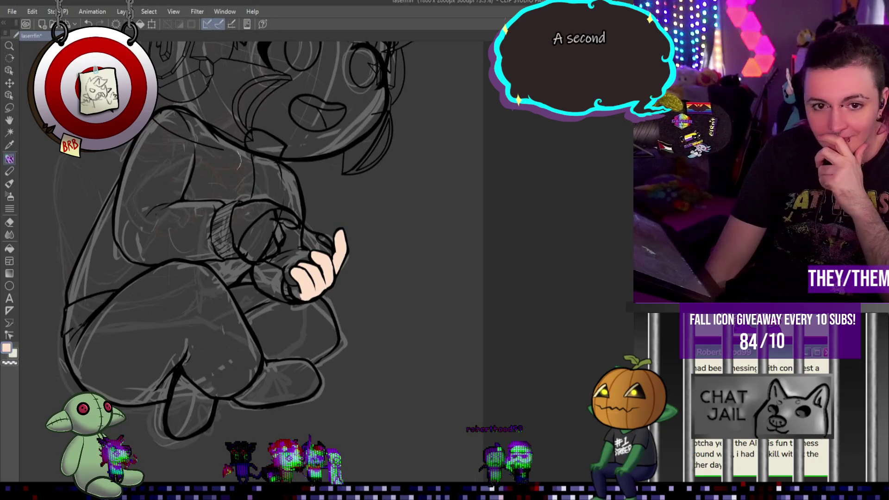
scroll(222, 222, "down", 1)
scroll(222, 222, "up", 3)
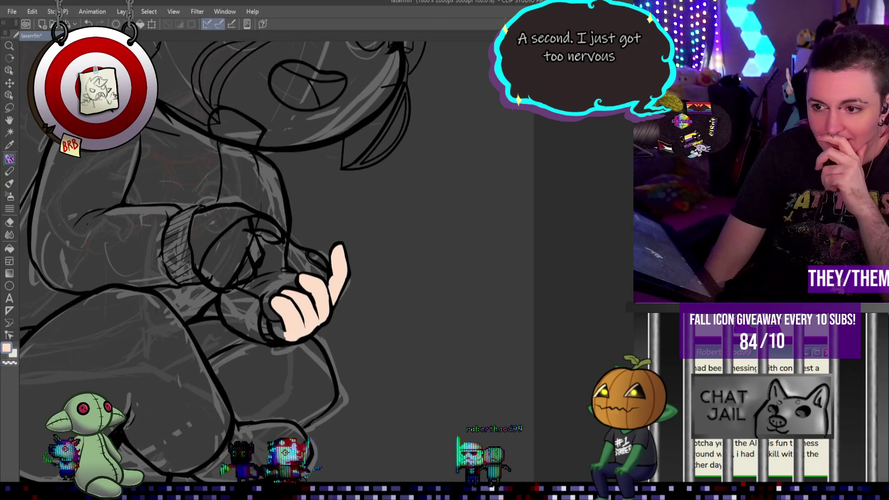
key("ctrl+z")
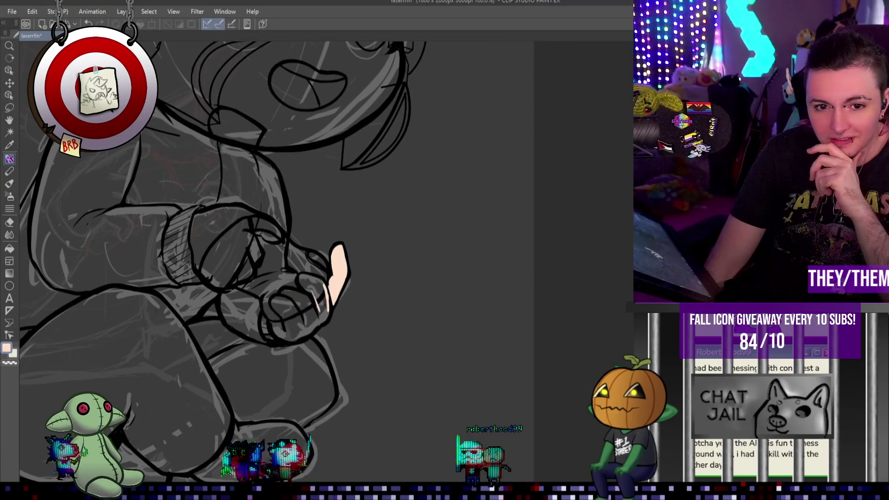
key("ctrl+y")
key("ctrl+z")
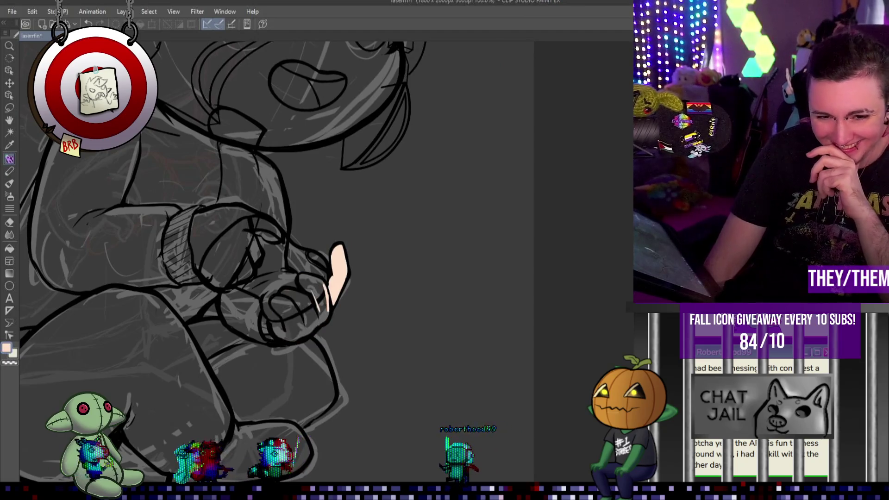
key("ctrl+y")
key("ctrl+z")
key("ctrl+y")
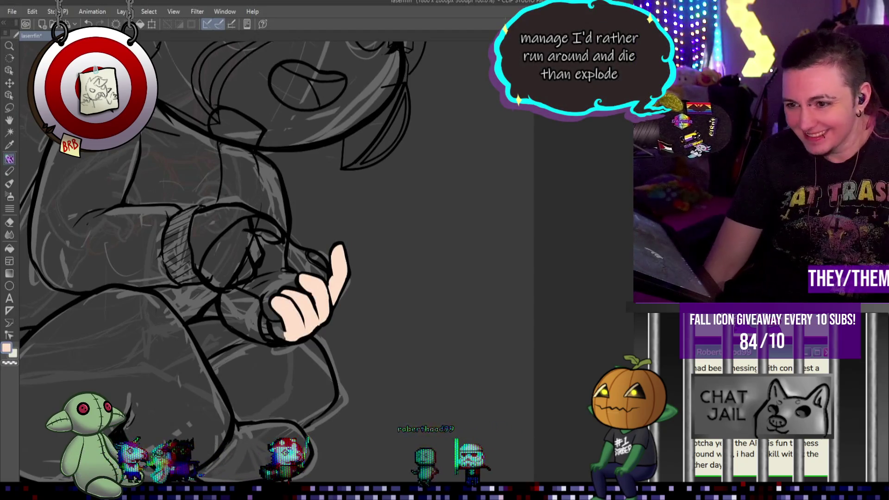
key("ctrl+z")
key("ctrl+y")
key("ctrl+z")
key("ctrl+y")
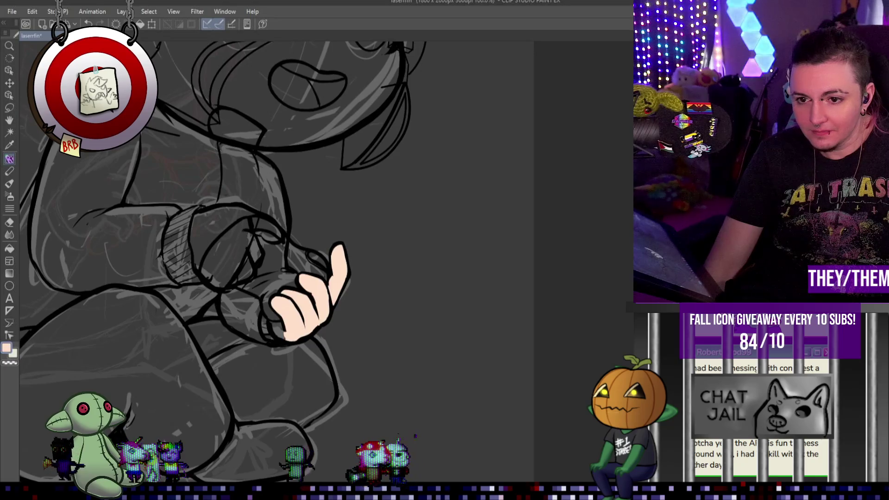
key("ctrl+z")
key("ctrl+y")
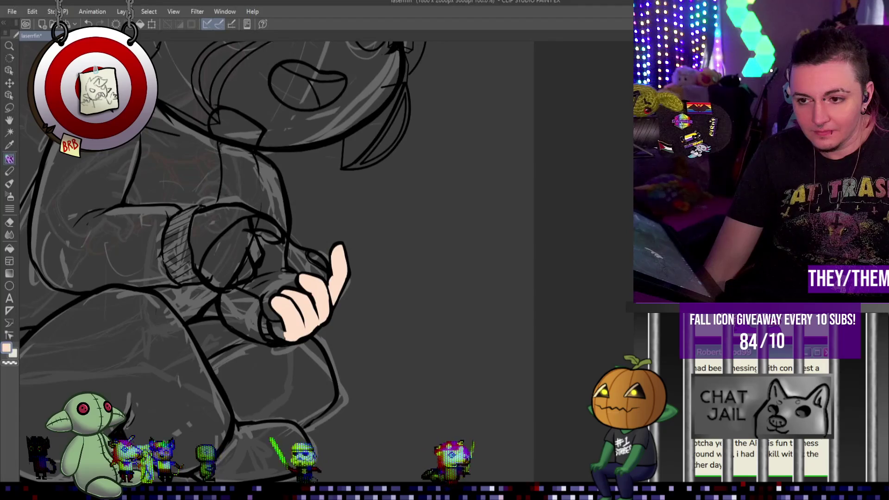
key("ctrl+z")
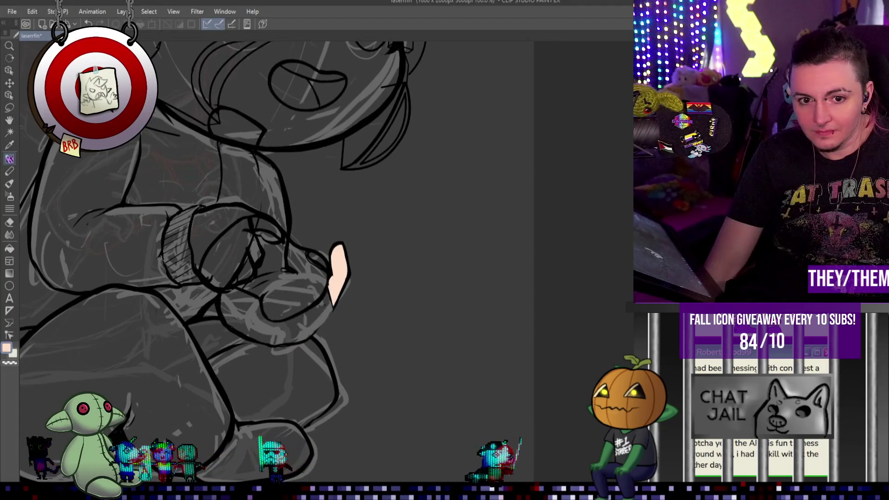
key("ctrl+y")
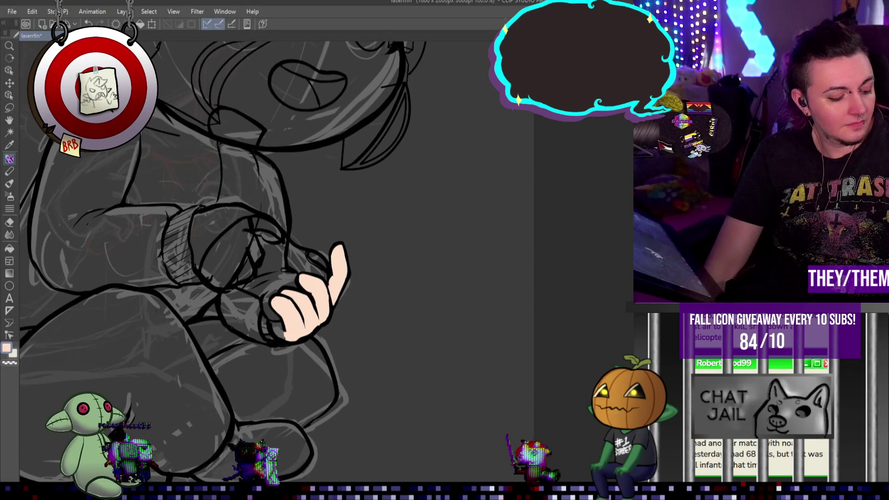
- Remove the raised thumb's old fill, repaint peach to fit inside the finger's lineart, and zoom out
key("ctrl+z")
key("ctrl+y")
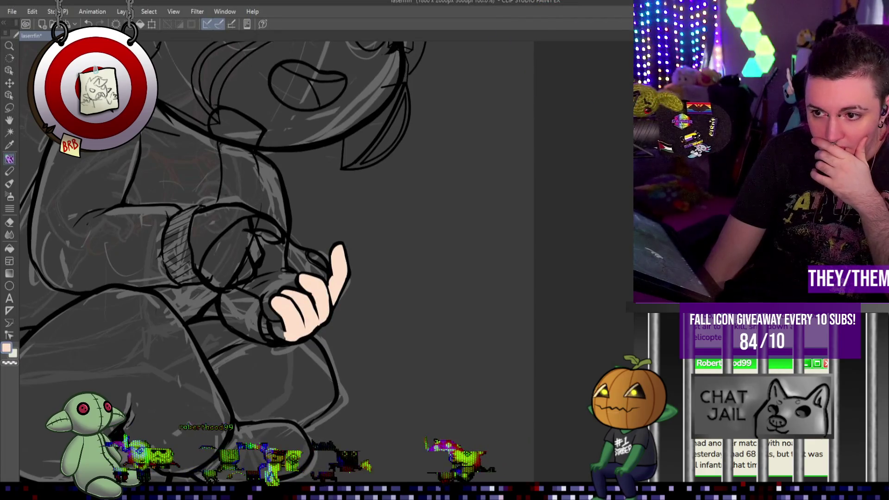
key("ctrl+y")
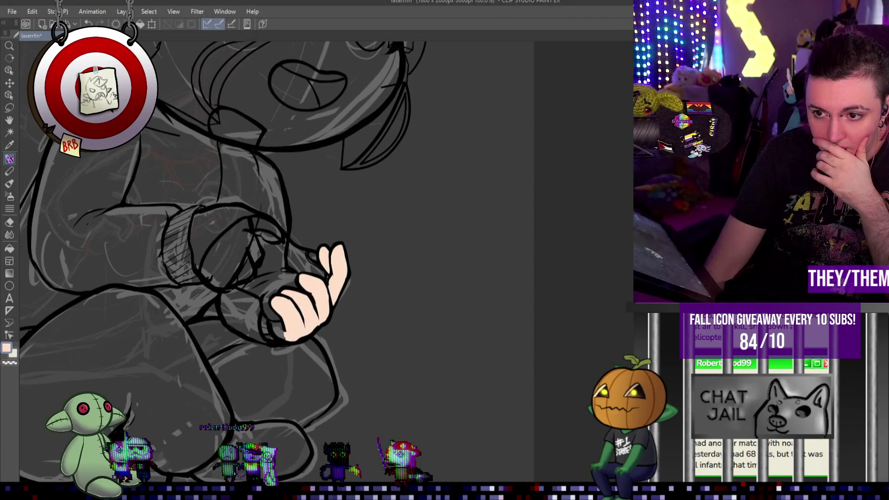
key("ctrl+z")
key("ctrl+z")
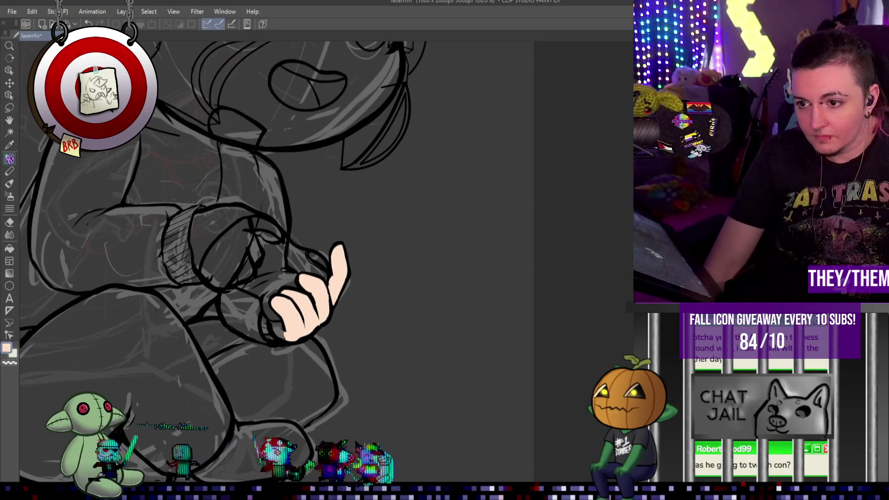
left_click_drag(324, 250, 325, 277)
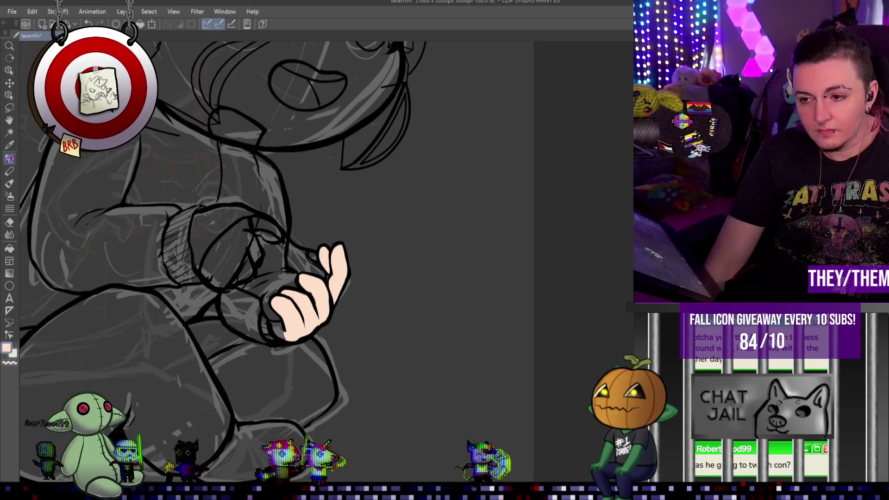
key("ctrl+z")
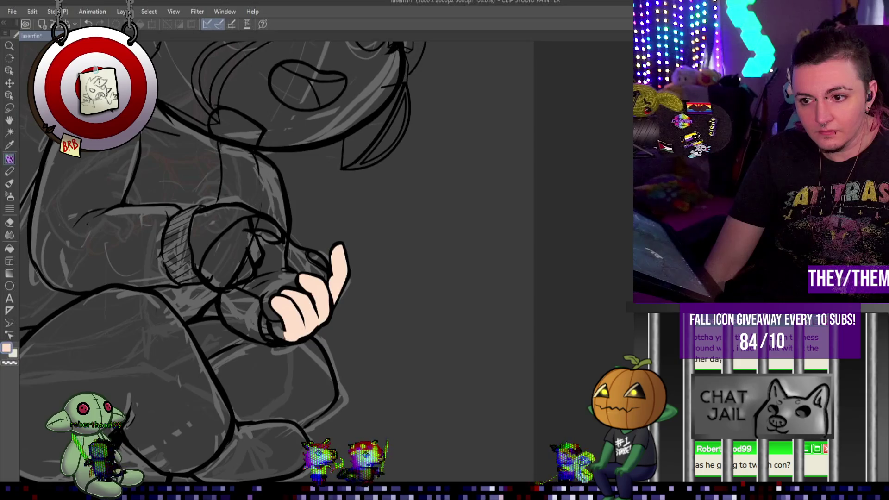
key("ctrl+z")
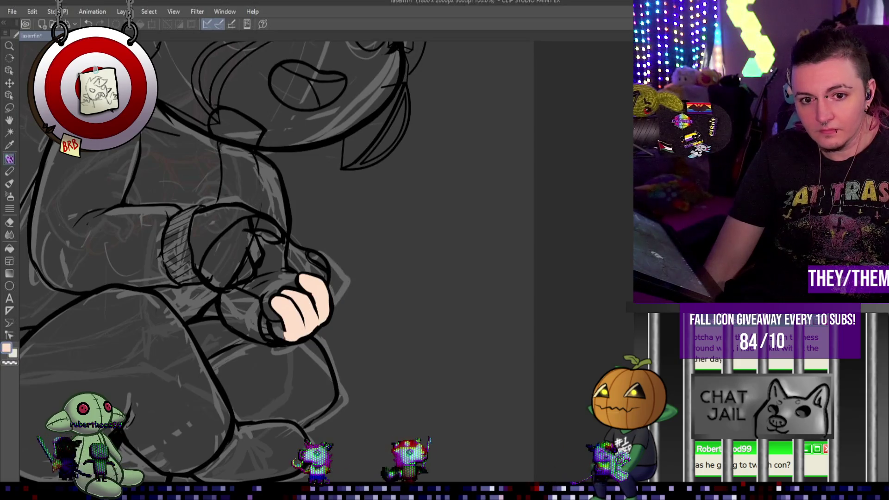
key("ctrl+y")
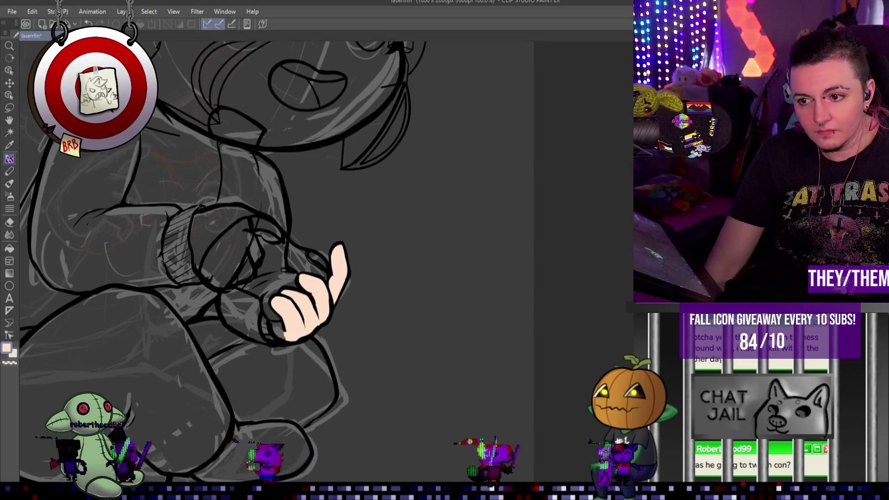
left_click_drag(320, 248, 346, 306)
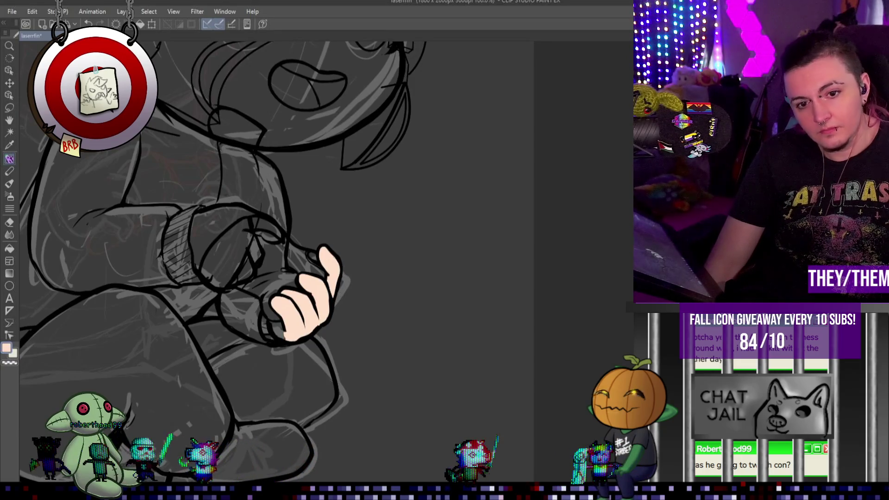
key("ctrl+minus")
key("ctrl+minus")
key("ctrl+minus")
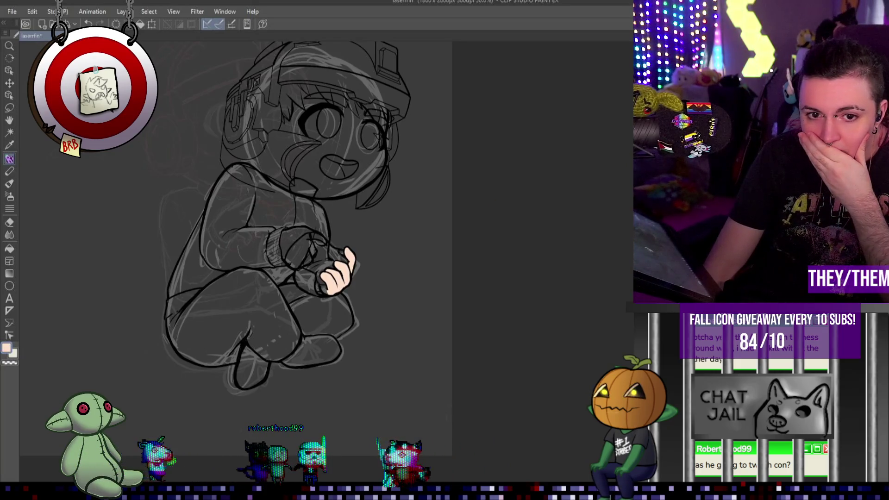
- Zoom in on the peach controller hand to prepare for painting the controller
scroll(363, 223, "up", 5)
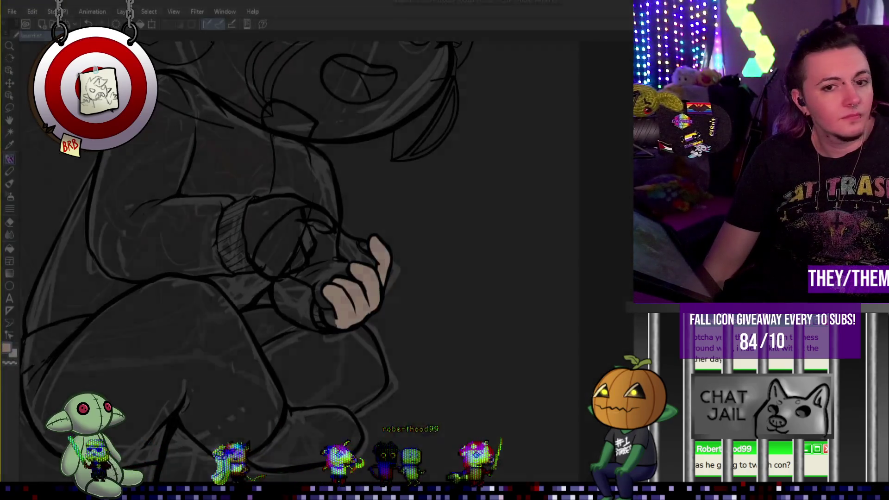
scroll(356, 274, "down", 5)
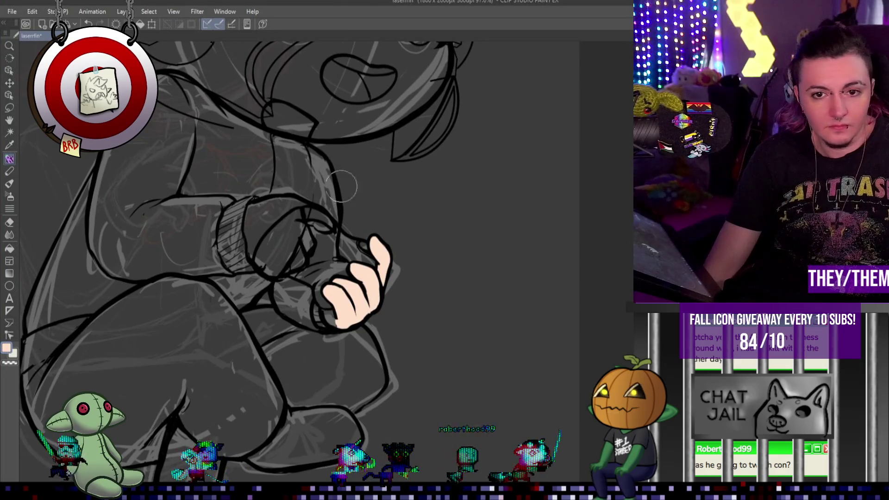
scroll(185, 93, "up", 4)
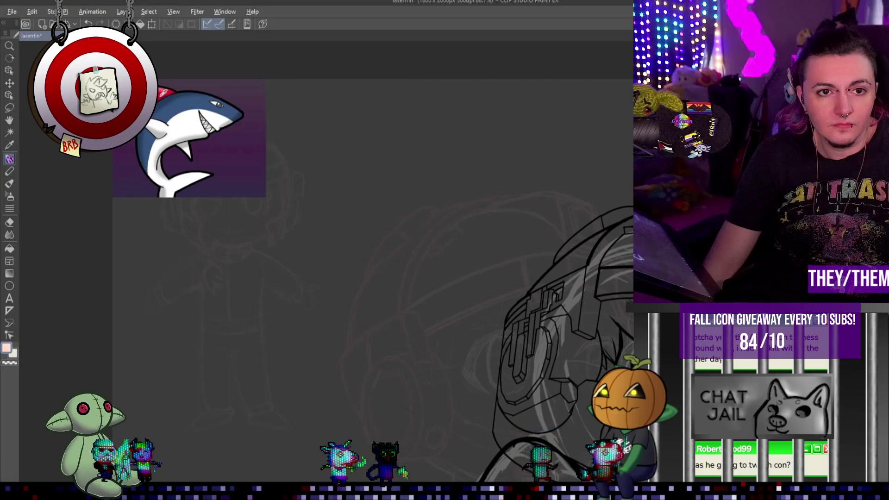
scroll(278, 232, "down", 4)
scroll(324, 251, "up", 3)
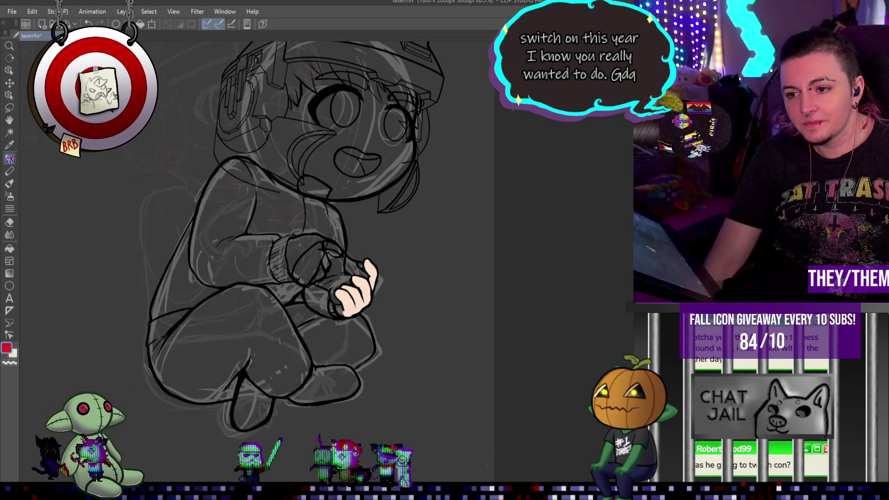
scroll(384, 275, "up", 5)
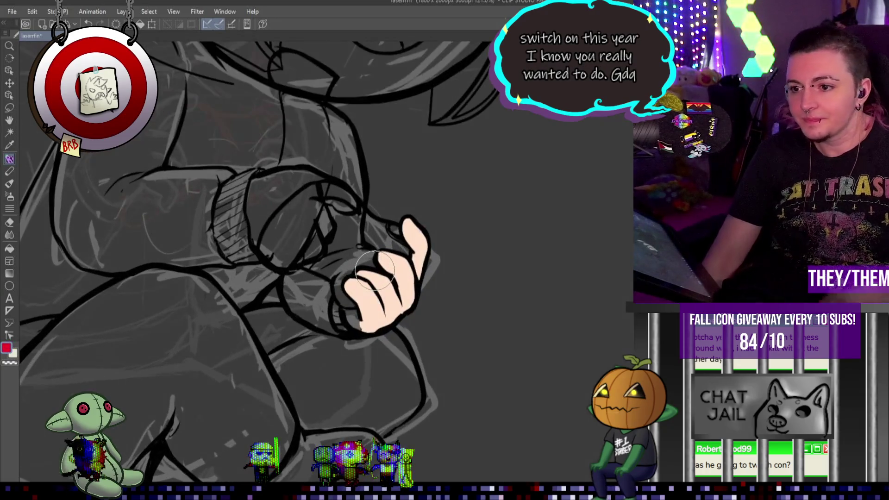
- Paint the controller solid red with the Pen, covering the grey gaps under the fingers
key("p")
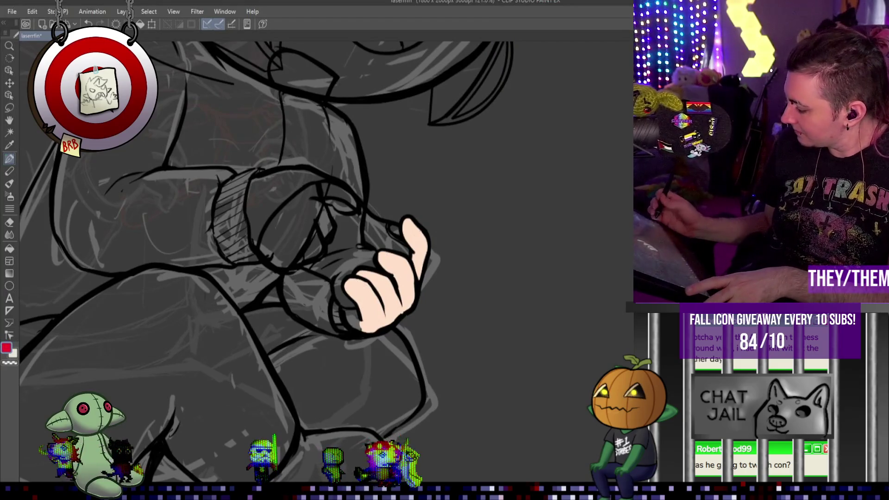
mouse_move(340, 259)
left_mouse_down()
mouse_move(324, 229)
mouse_move(319, 259)
mouse_move(361, 285)
left_mouse_up()
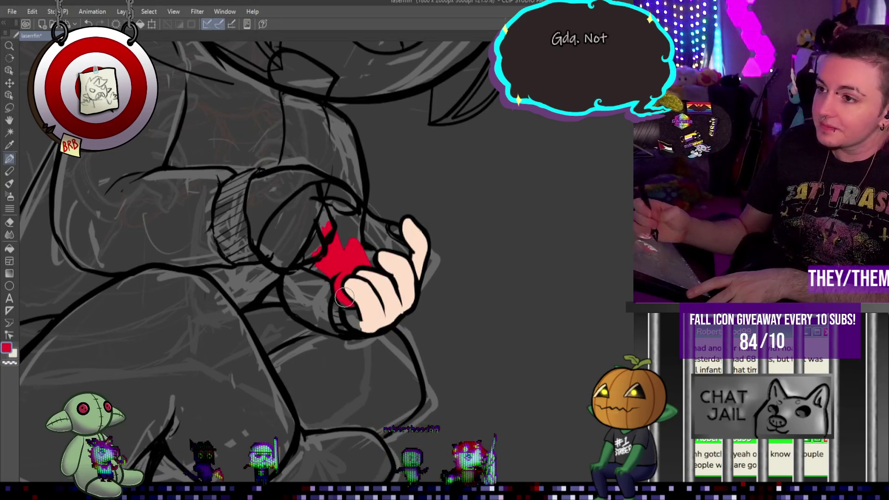
left_click_drag(365, 261, 384, 241)
left_click_drag(347, 206, 377, 235)
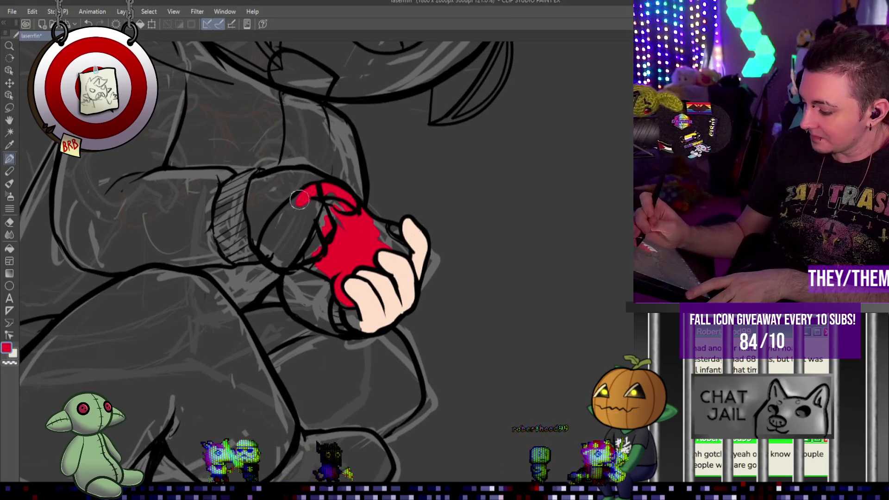
mouse_move(288, 227)
left_mouse_down()
mouse_move(266, 261)
mouse_move(322, 253)
mouse_move(336, 273)
left_mouse_up()
mouse_move(297, 220)
left_mouse_down()
mouse_move(315, 234)
mouse_move(343, 213)
mouse_move(370, 224)
mouse_move(356, 211)
mouse_move(407, 249)
mouse_move(396, 250)
mouse_move(393, 261)
mouse_move(344, 230)
left_mouse_up()
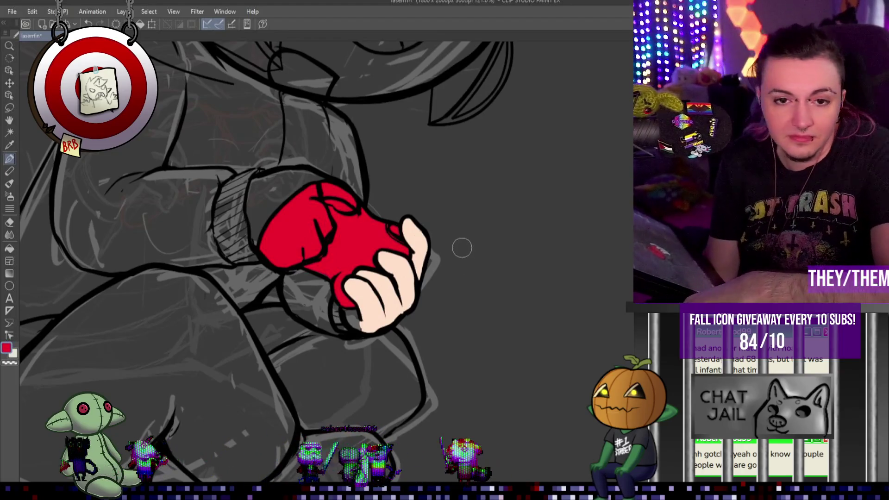
scroll(462, 248, "down", 3)
scroll(367, 204, "up", 4)
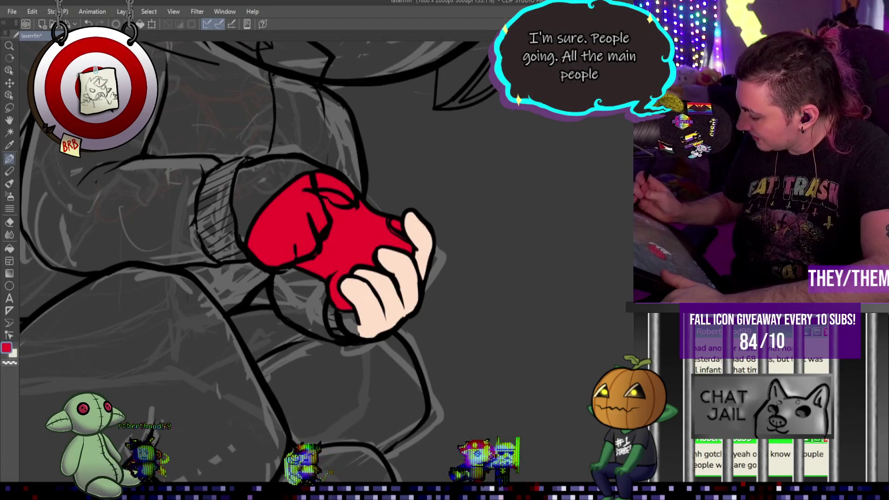
- Remove the dark crease lines inside the red controller and ink an arch above its right edge
key("ctrl+z")
key("ctrl+y")
key("ctrl+z")
key("ctrl+y")
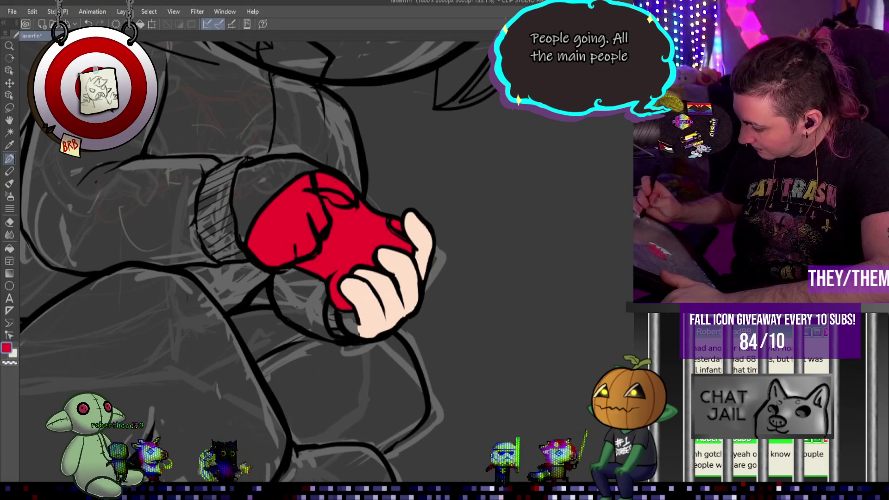
key("ctrl+z")
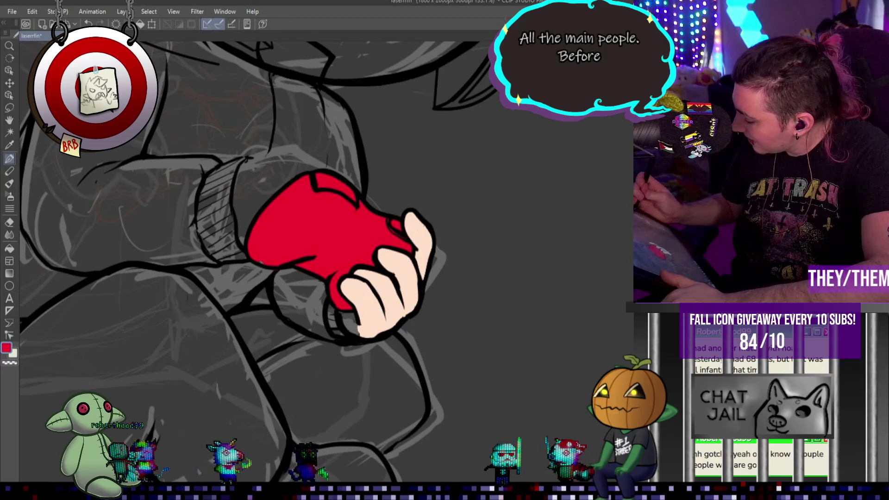
left_click_drag(370, 212, 392, 209)
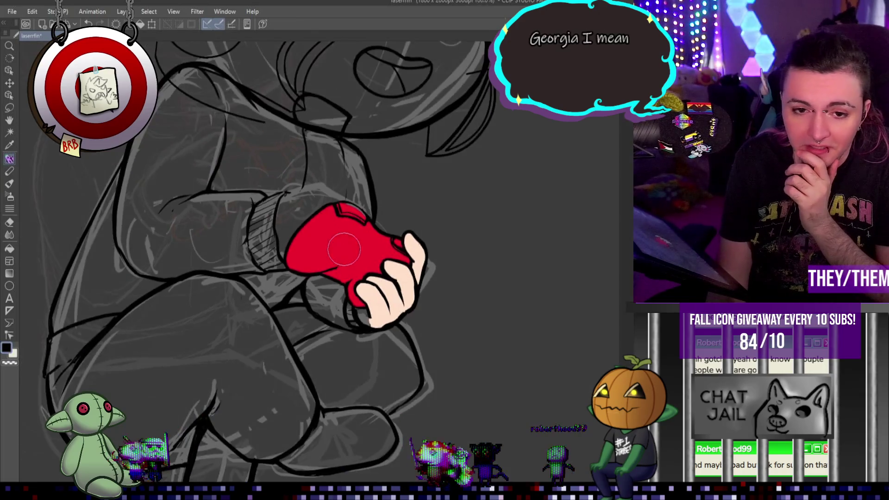
- Eyedrop the controller's red to make it the active paint colour
scroll(268, 189, "up", 2)
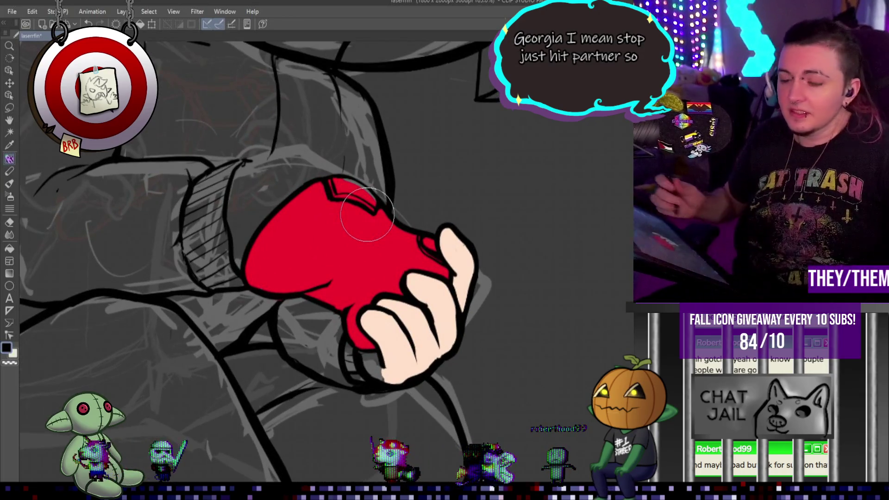
left_click(367, 214, "alt")
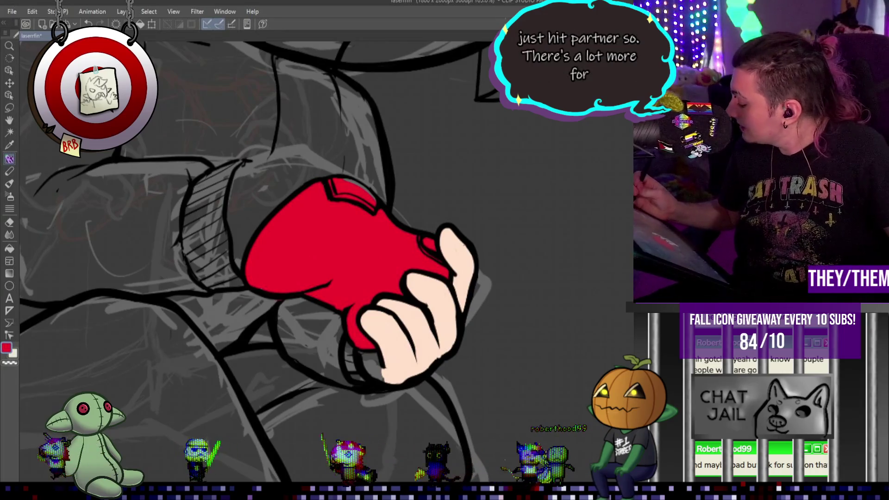
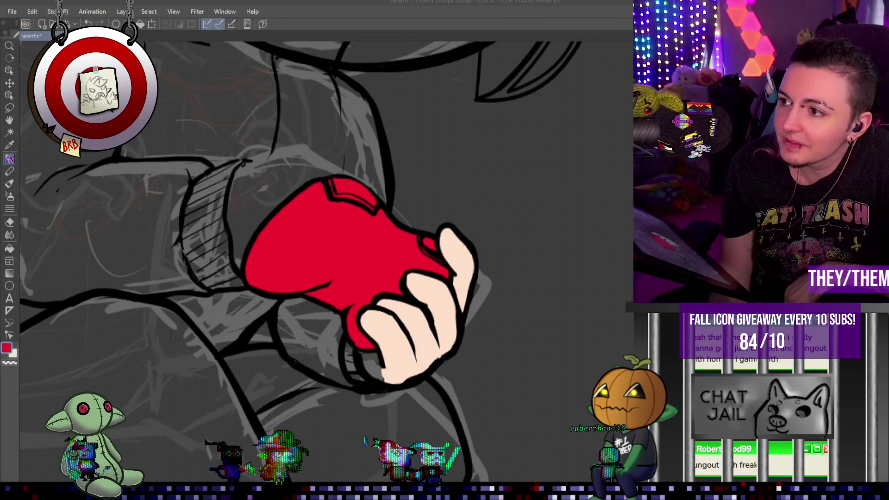
- Switch to the Chrome window showing the Discord photo attachment
key("alt+Tab")
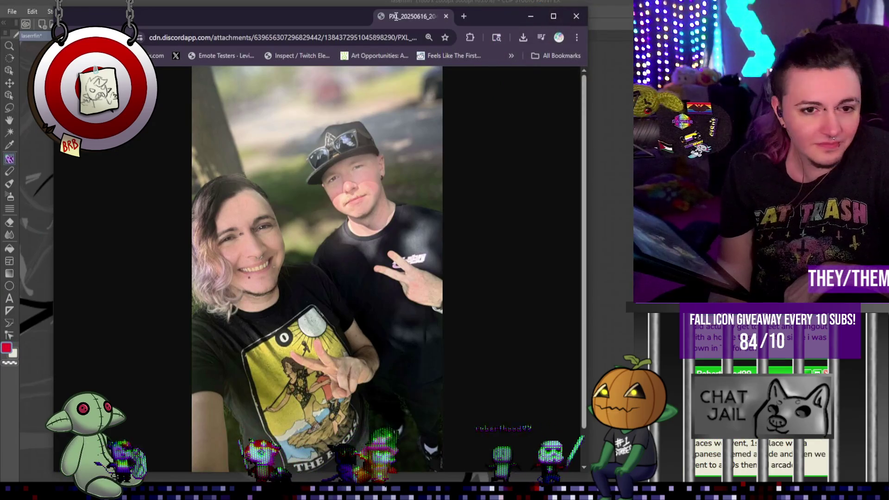
- Dock the photo tab back into its window and shift Chrome slightly right and down
left_click_drag(395, 16, 401, 23)
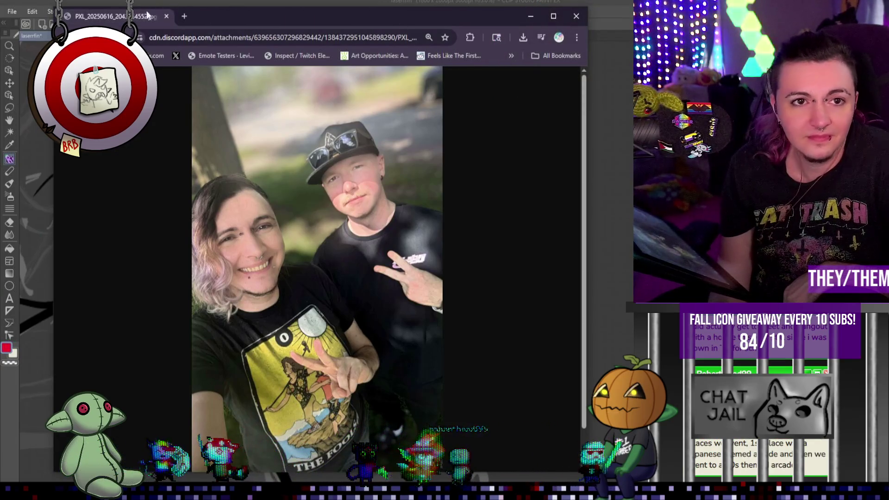
mouse_move(126, 16)
left_mouse_down()
mouse_move(624, 148)
mouse_move(741, 158)
left_mouse_up()
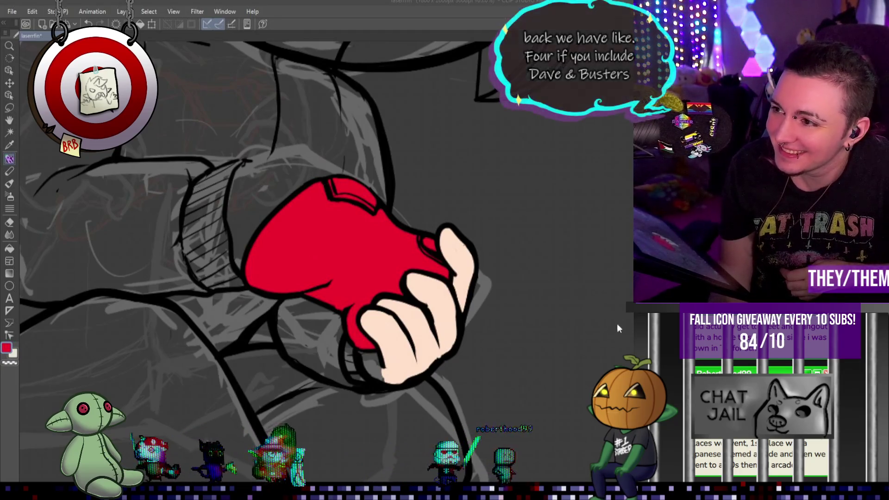
- Draw dark crease strokes across the red object gripped by the hand
scroll(320, 259, "down", 3)
scroll(356, 214, "up", 2)
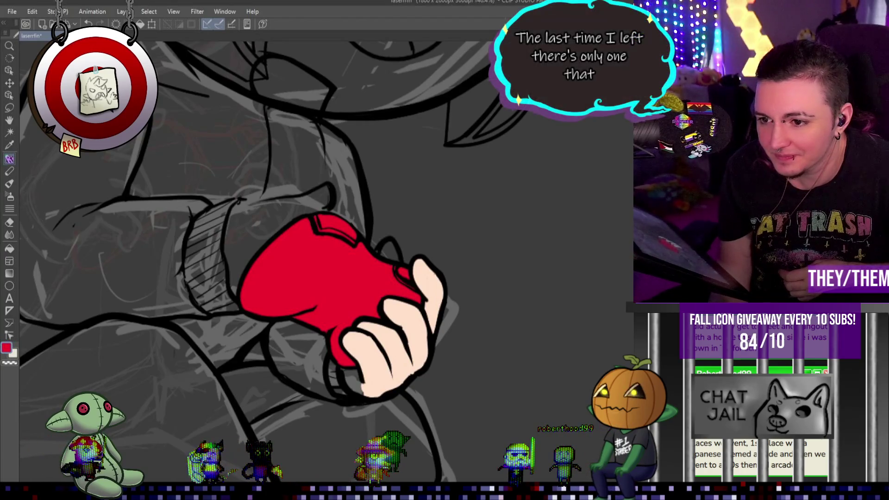
left_click_drag(320, 220, 300, 303)
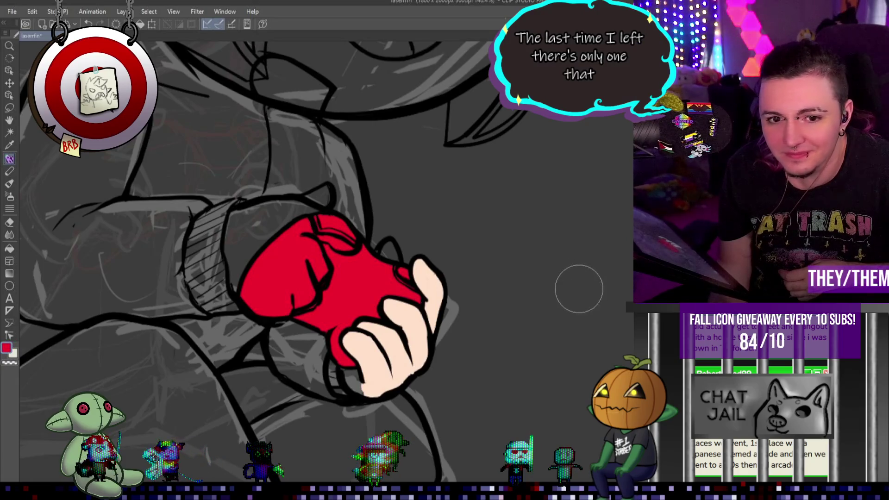
scroll(280, 297, "up", 2)
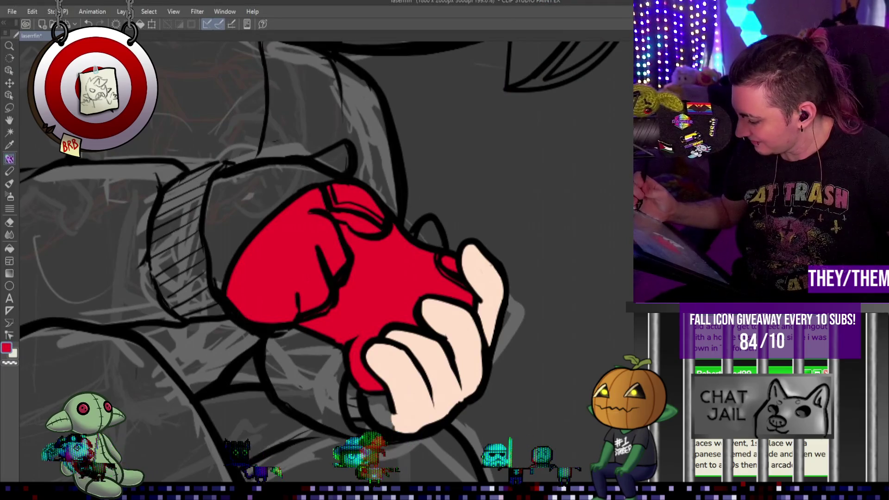
- Swap the main colour from red to black with the X key
key("x")
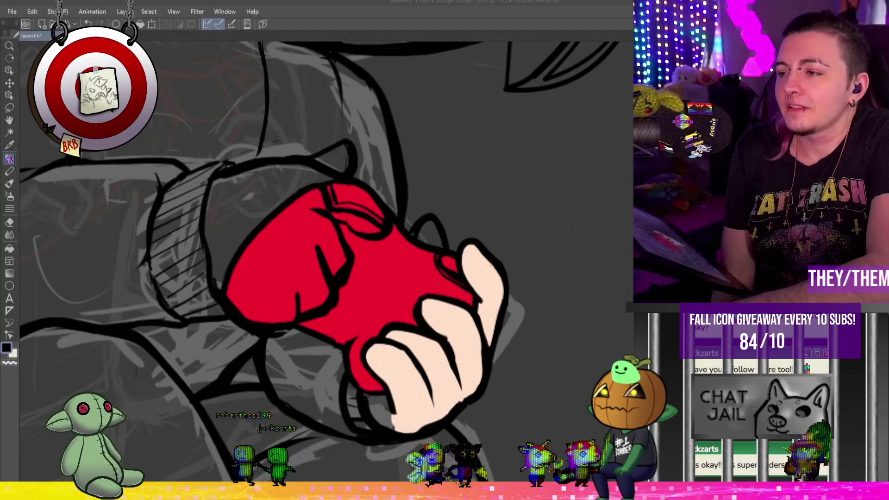
- Thicken the hatching lines on the sleeve cuff
scroll(284, 183, "down", 3)
scroll(284, 183, "up", 2)
scroll(285, 183, "down", 2)
scroll(284, 183, "up", 1)
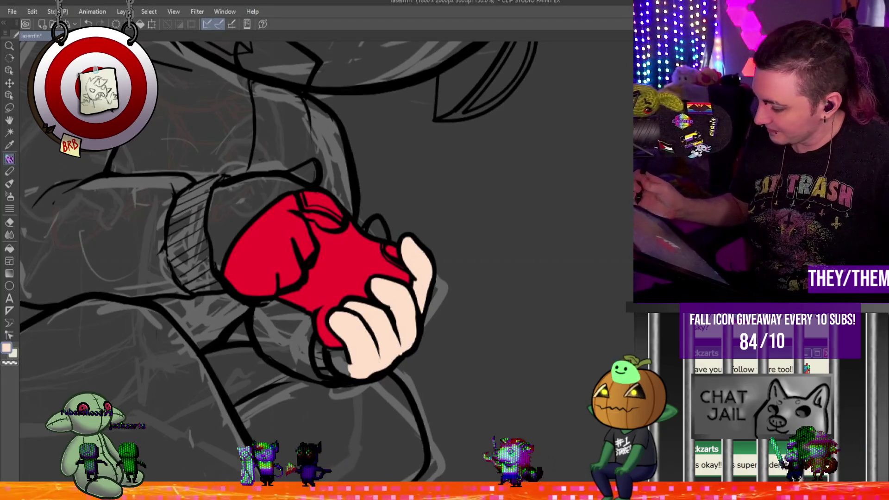
left_click_drag(174, 259, 167, 277)
- Paint a skin-coloured finger and second hand over the left side of the red object
mouse_move(224, 216)
left_mouse_down()
mouse_move(236, 271)
mouse_move(213, 217)
mouse_move(211, 227)
mouse_move(243, 296)
mouse_move(260, 285)
mouse_move(243, 259)
mouse_move(262, 202)
mouse_move(292, 217)
mouse_move(298, 211)
mouse_move(308, 250)
mouse_move(299, 236)
left_mouse_up()
mouse_move(218, 191)
left_mouse_down()
mouse_move(281, 207)
mouse_move(230, 196)
mouse_move(218, 204)
mouse_move(233, 201)
left_mouse_up()
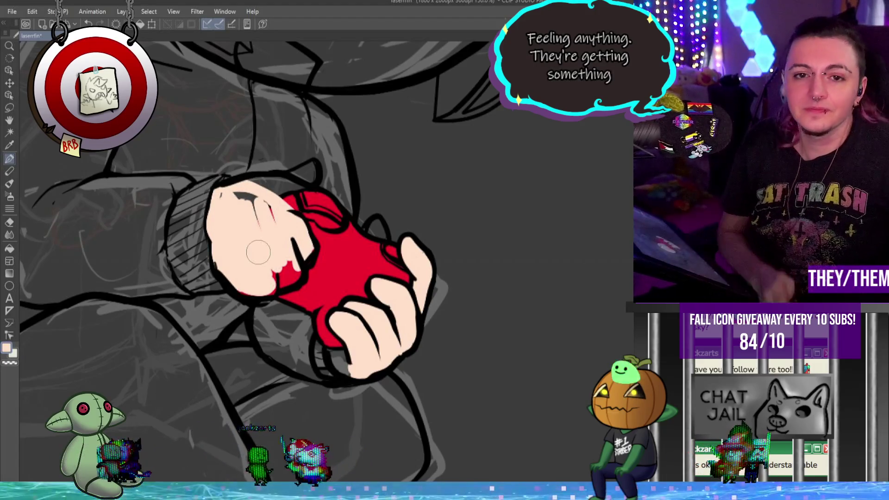
scroll(236, 199, "down", 5)
scroll(285, 181, "up", 1)
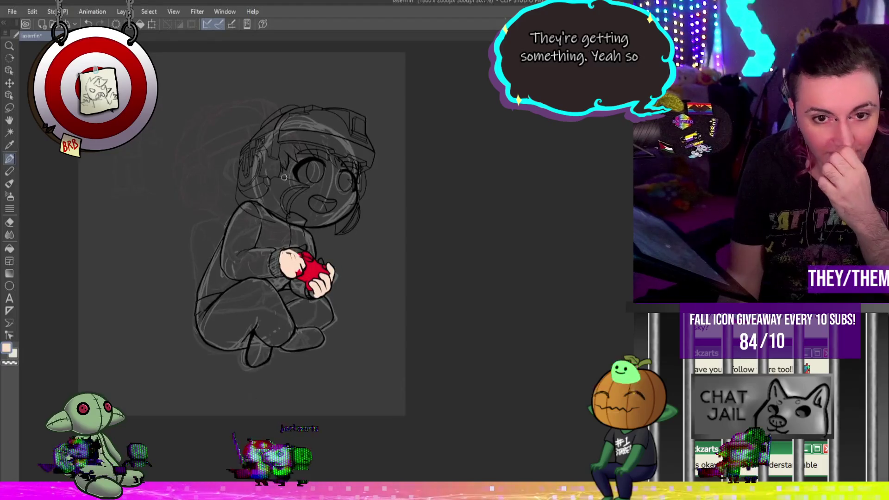